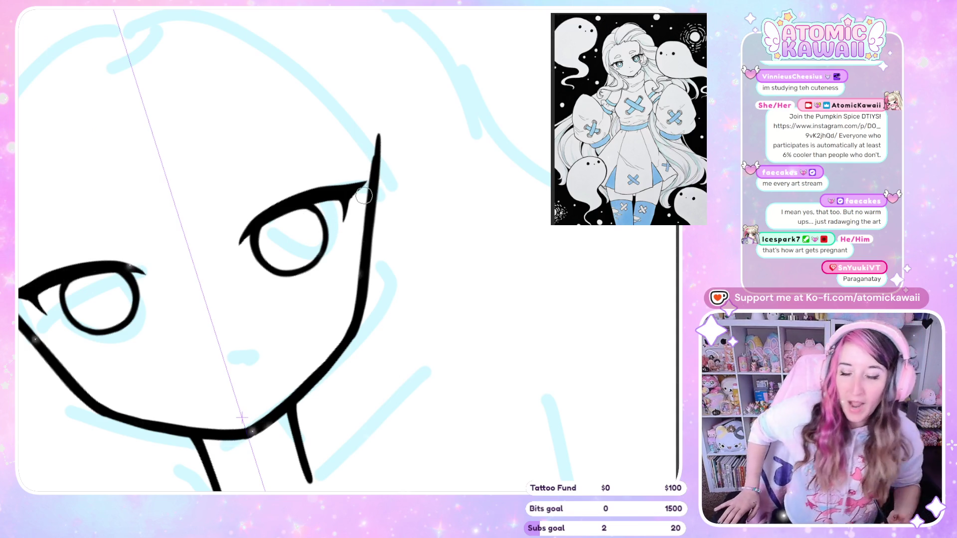
# Zoom out and reset the canvas rotation so the whole sketch page fits on screen.
pyautogui.scroll(-3, 382, 264)
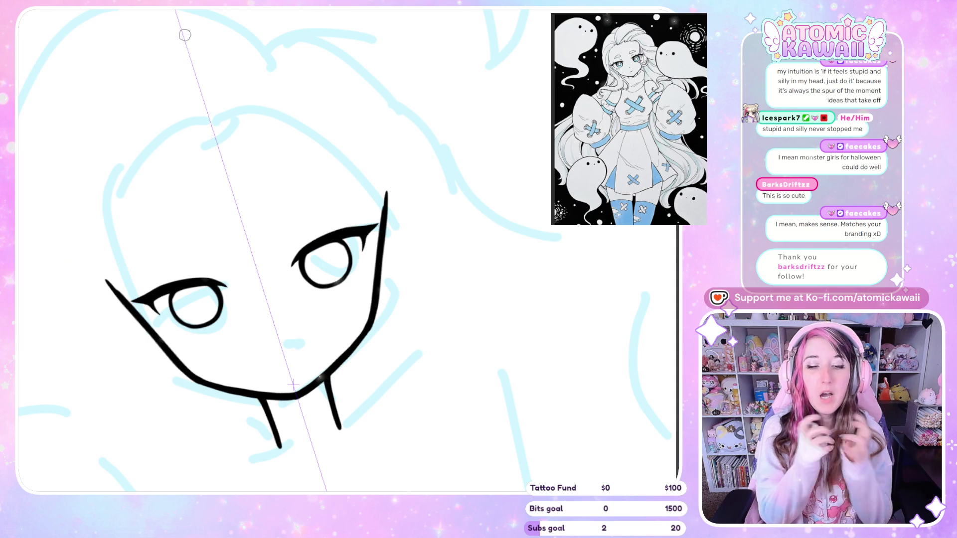
pyautogui.scroll(-5, 293, 384)
pyautogui.moveTo(293, 384)
pyautogui.mouseDown()
pyautogui.moveTo(199, 198)
pyautogui.moveTo(311, 147)
pyautogui.mouseUp()
pyautogui.hotkey('ctrl', '0')
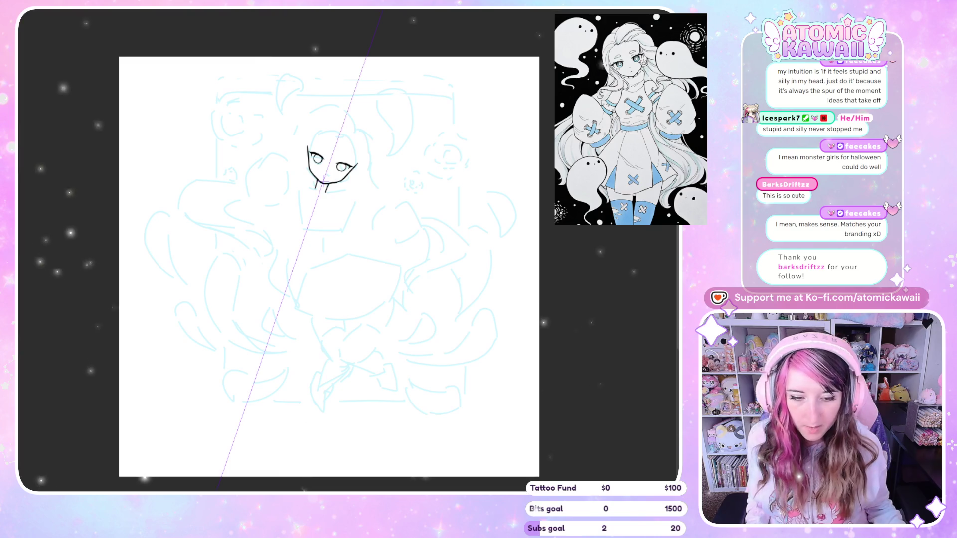
# Zoom in on the face, straighten the view, then tilt it to a comfortable drawing angle.
pyautogui.scroll(5, 284, 130)
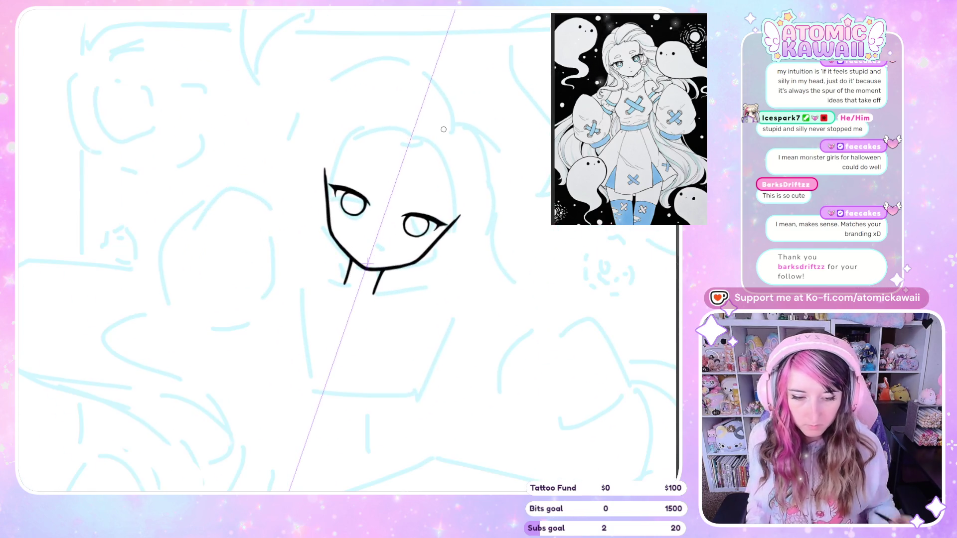
pyautogui.press('5')
pyautogui.scroll(5, 388, 159)
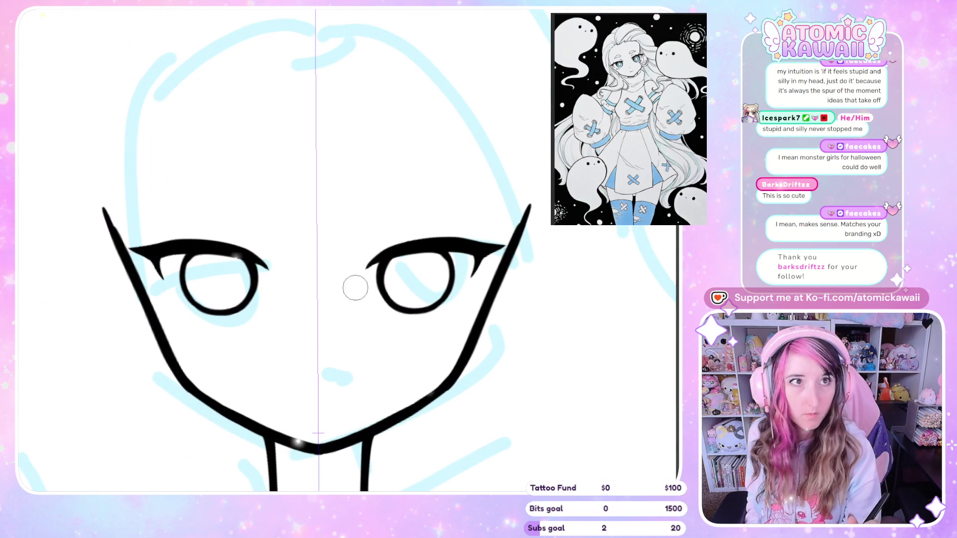
pyautogui.press('4')
pyautogui.press('4')
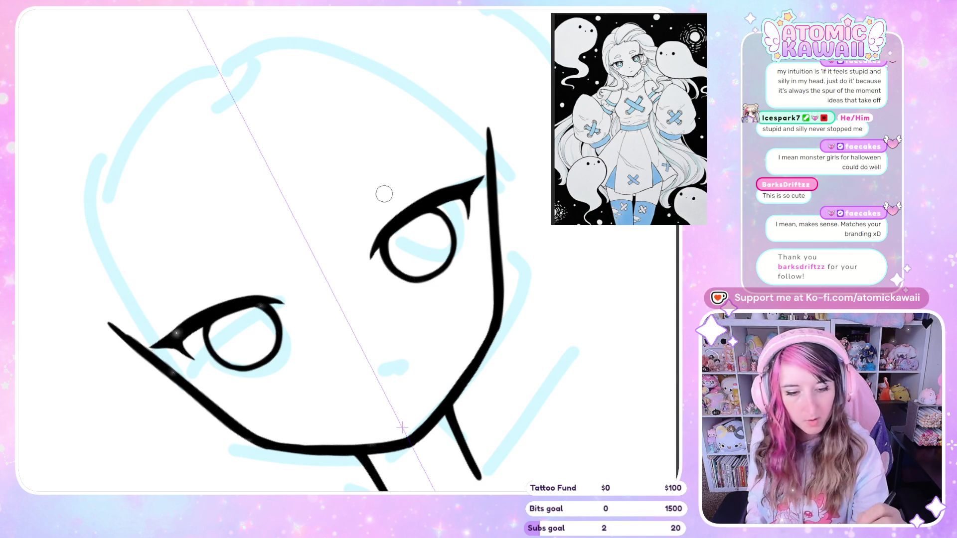
# Ink mirrored crescent brows above both eyes, redoing strokes, then flip the view to check.
pyautogui.moveTo(345, 200); pyautogui.dragTo(425, 157)
pyautogui.hotkey('ctrl', 'z')
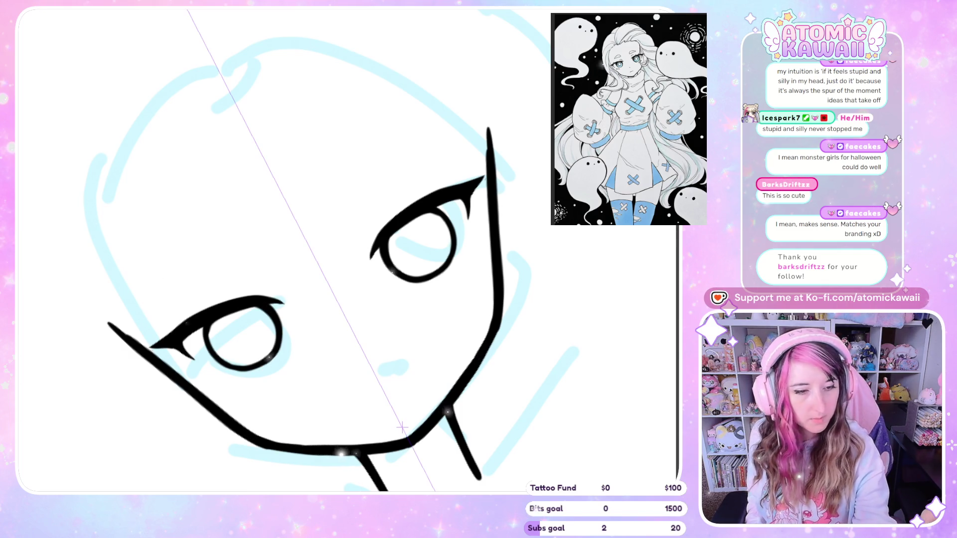
pyautogui.moveTo(142, 312)
pyautogui.mouseDown()
pyautogui.moveTo(170, 272)
pyautogui.moveTo(226, 231)
pyautogui.mouseUp()
pyautogui.hotkey('ctrl', 'z')
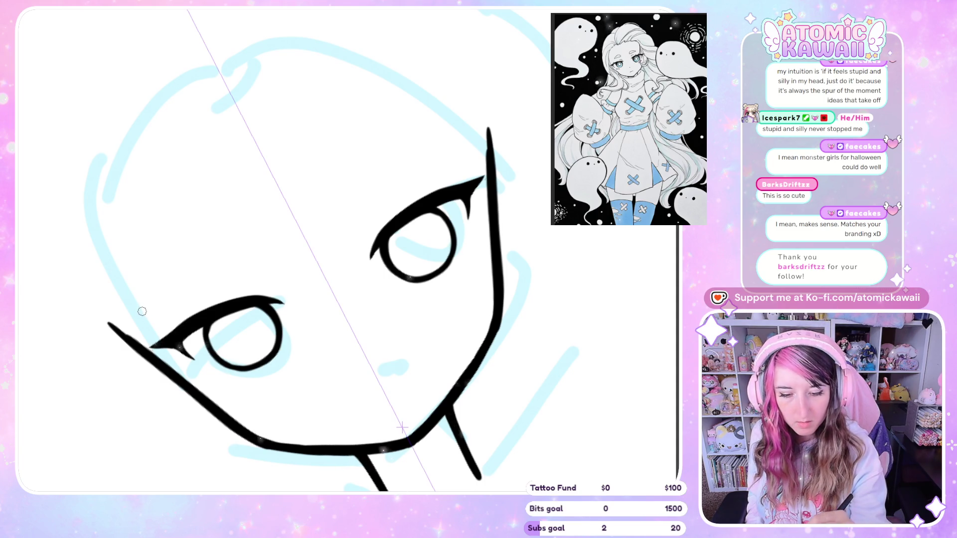
pyautogui.moveTo(143, 311)
pyautogui.mouseDown()
pyautogui.moveTo(194, 250)
pyautogui.moveTo(229, 237)
pyautogui.mouseUp()
pyautogui.moveTo(151, 296)
pyautogui.mouseDown()
pyautogui.moveTo(205, 252)
pyautogui.moveTo(232, 240)
pyautogui.moveTo(175, 276)
pyautogui.moveTo(233, 243)
pyautogui.mouseUp()
pyautogui.hotkey('ctrl', 'z')
pyautogui.hotkey('ctrl', 'z')
pyautogui.hotkey('ctrl', 'z')
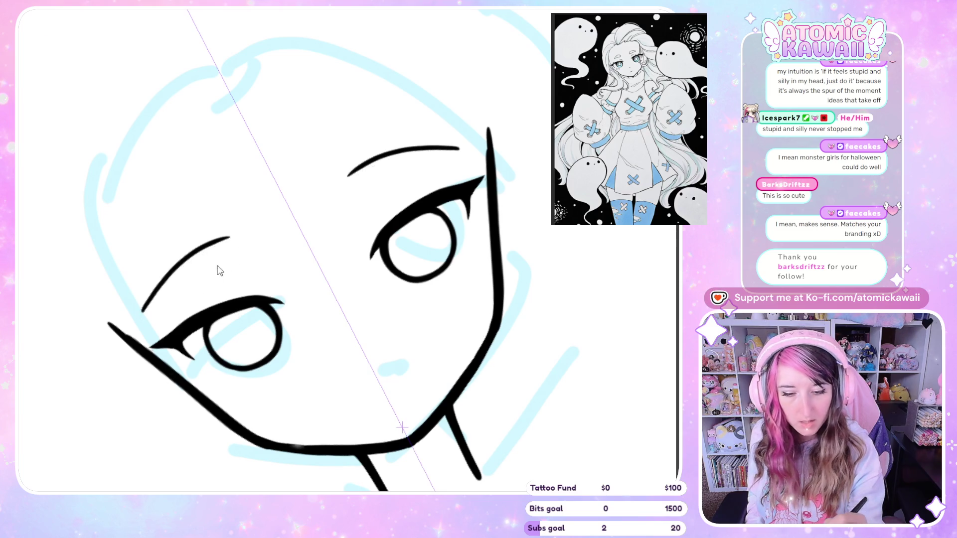
pyautogui.moveTo(170, 282)
pyautogui.mouseDown()
pyautogui.moveTo(238, 238)
pyautogui.moveTo(170, 285)
pyautogui.moveTo(210, 239)
pyautogui.moveTo(247, 252)
pyautogui.moveTo(176, 286)
pyautogui.mouseUp()
pyautogui.hotkey('ctrl', 'z')
pyautogui.hotkey('ctrl', 'z')
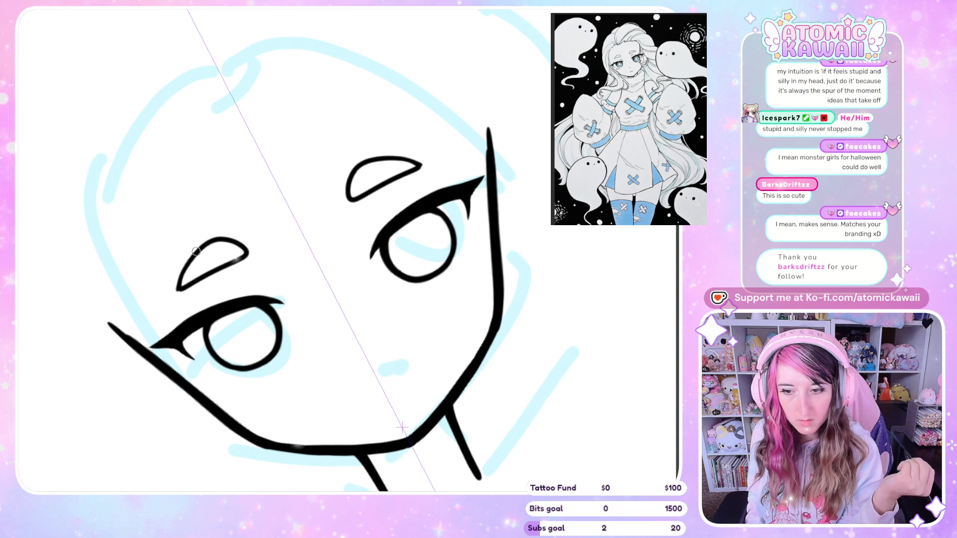
pyautogui.press('m')
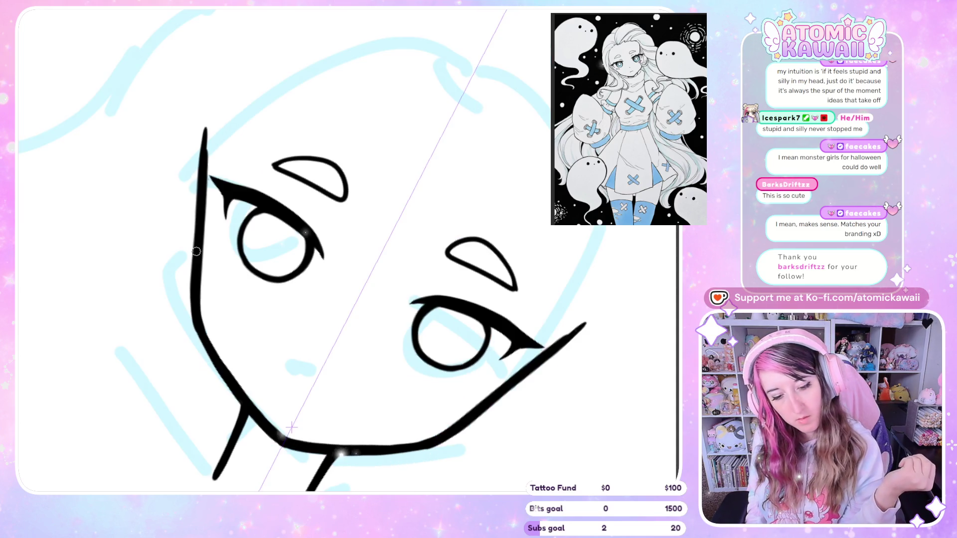
pyautogui.press('m')
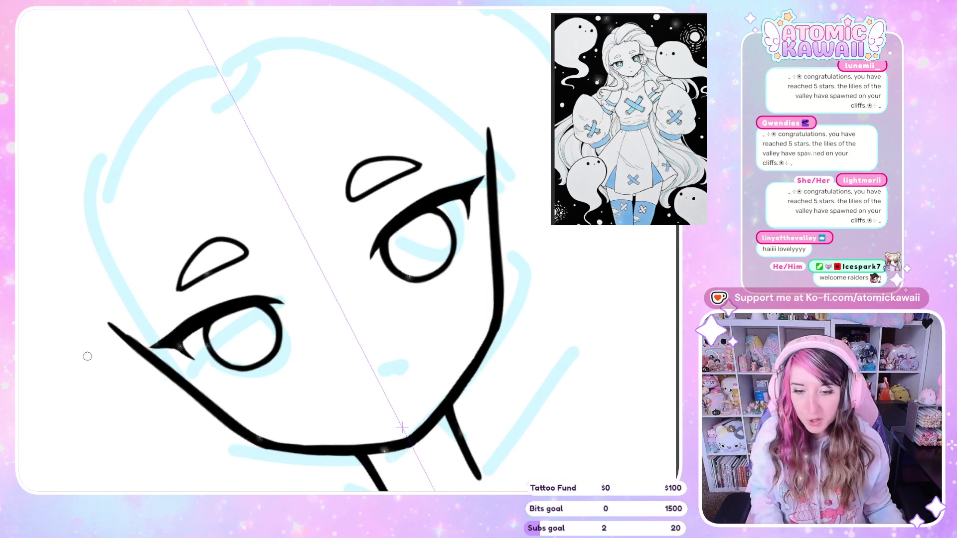
pyautogui.scroll(-8, 399, 29)
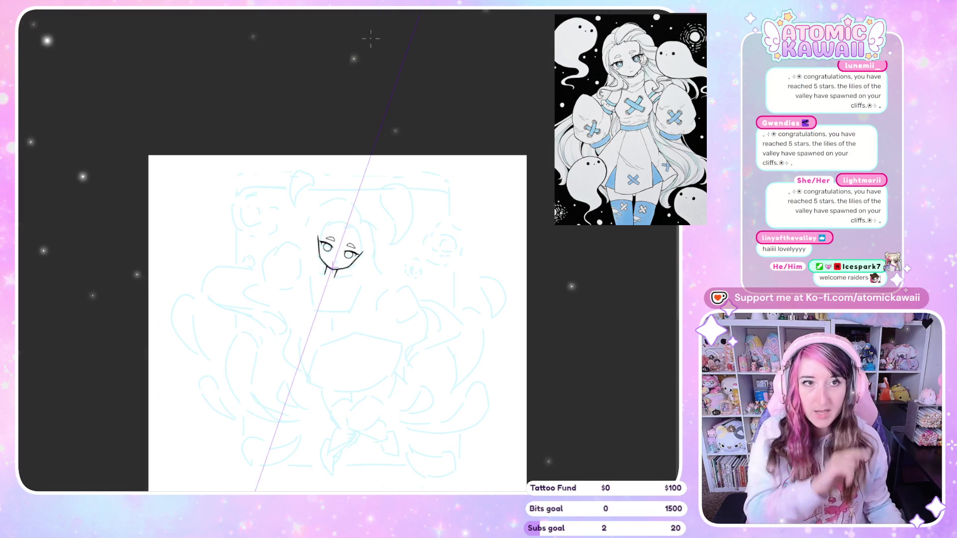
pyautogui.scroll(-2, 455, 348)
pyautogui.scroll(6, 427, 406)
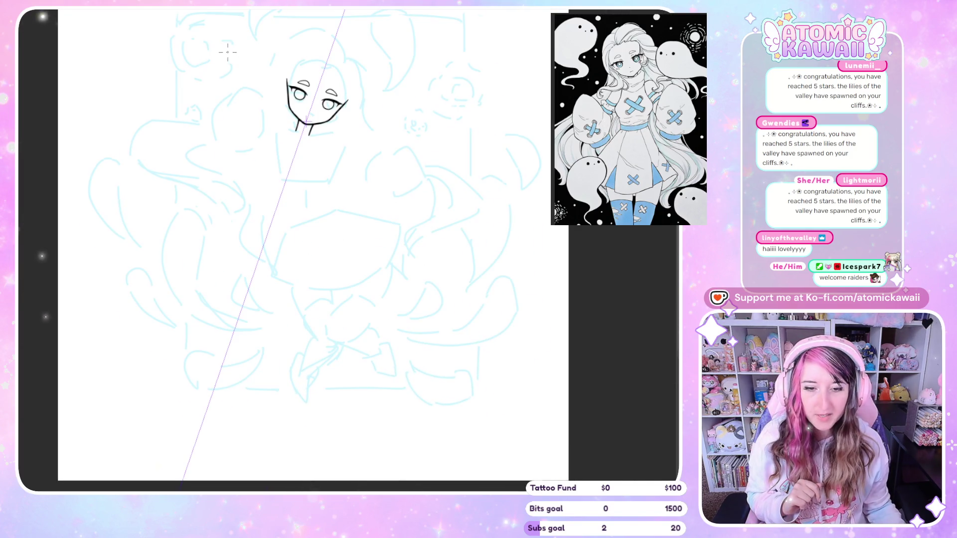
pyautogui.scroll(2, 227, 45)
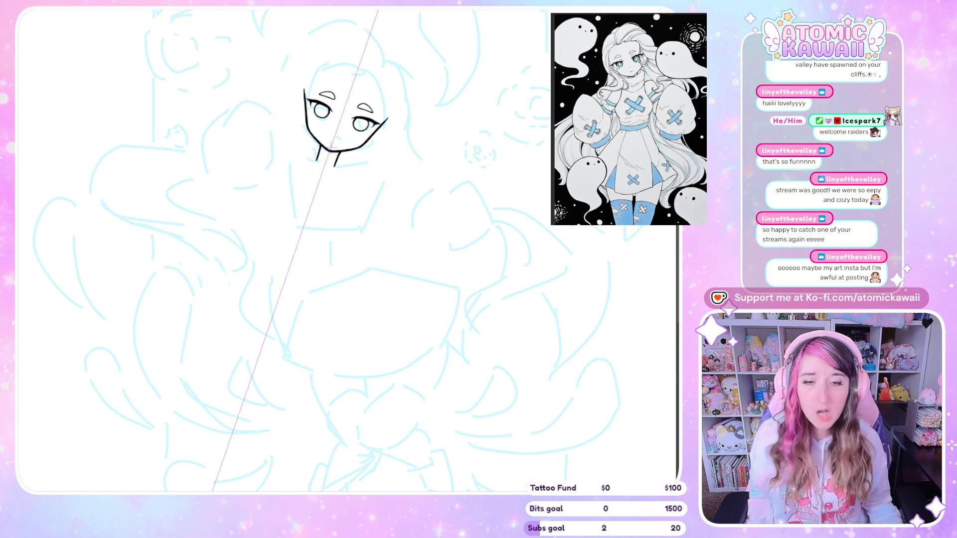
pyautogui.hotkey('ctrl', '-')
pyautogui.hotkey('ctrl', '-')
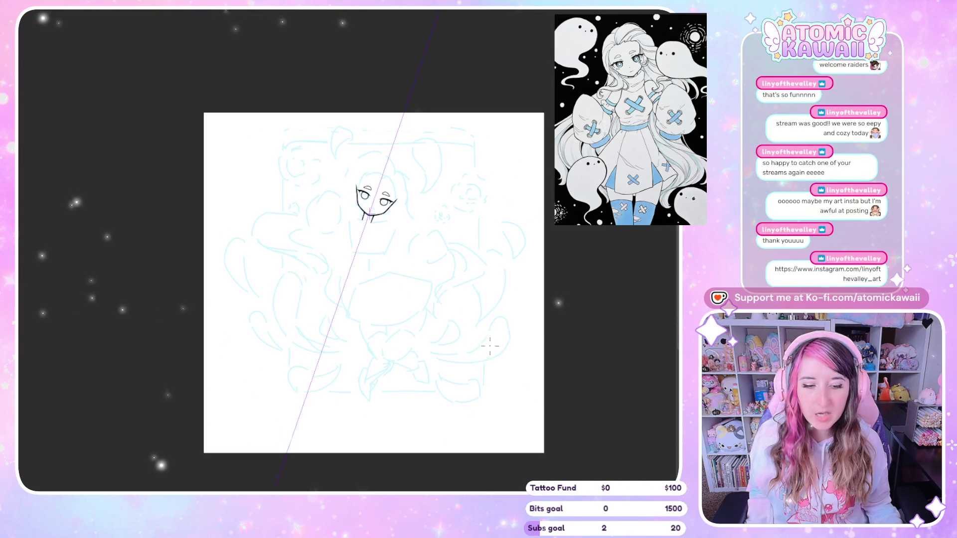
# Scroll up through the artist's Instagram grid of illustrations.
pyautogui.scroll(2, 490, 345)
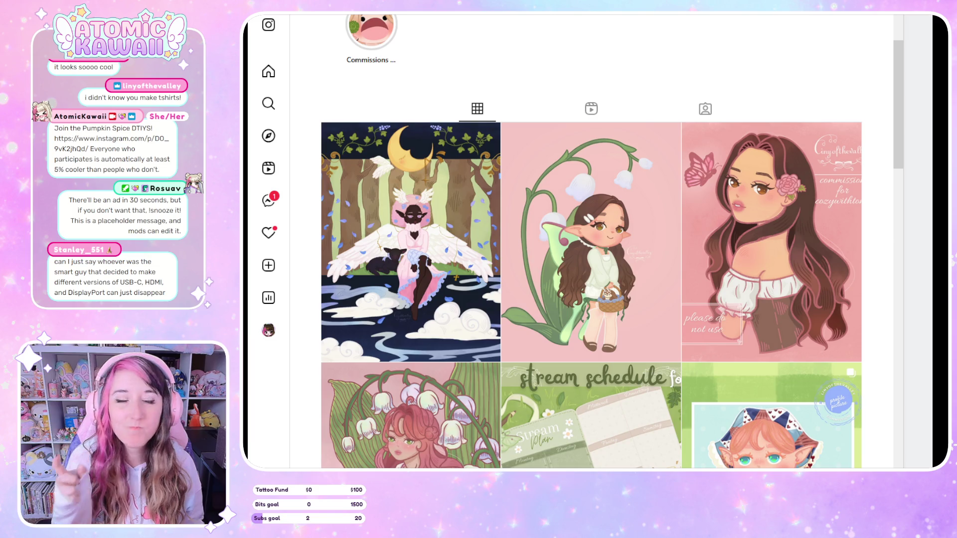
# View the lily-of-the-valley girl illustration post, then close it back to the grid.
pyautogui.scroll(-3, 772, 119)
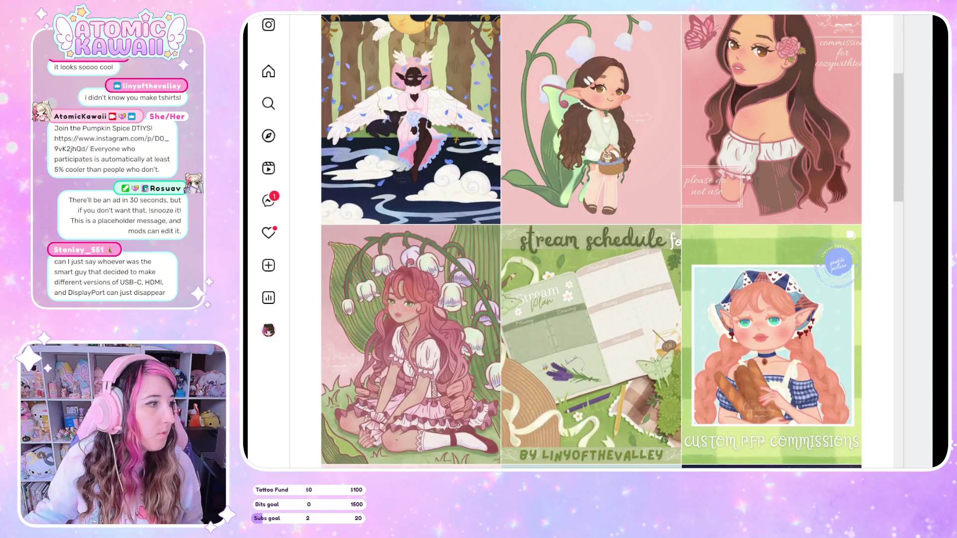
pyautogui.scroll(-5, 772, 120)
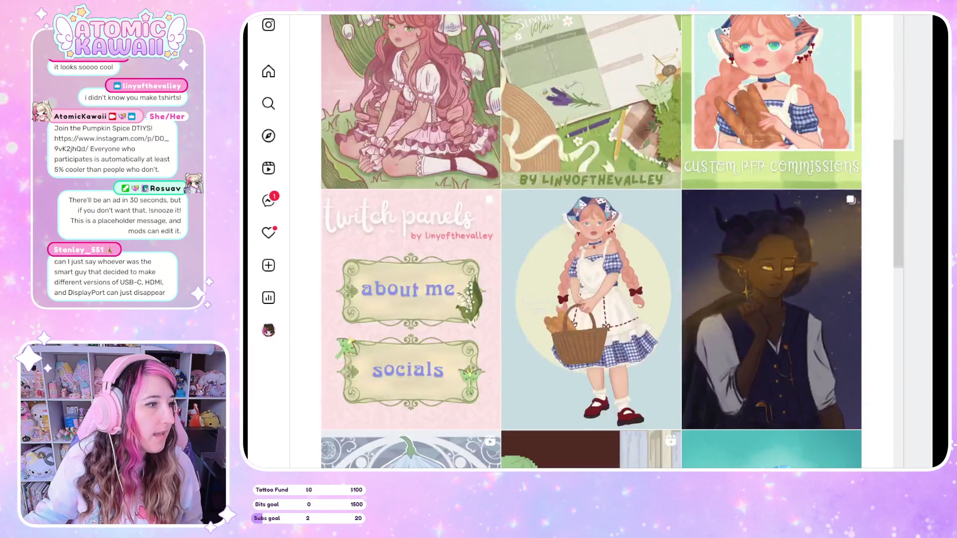
pyautogui.click(438, 166)
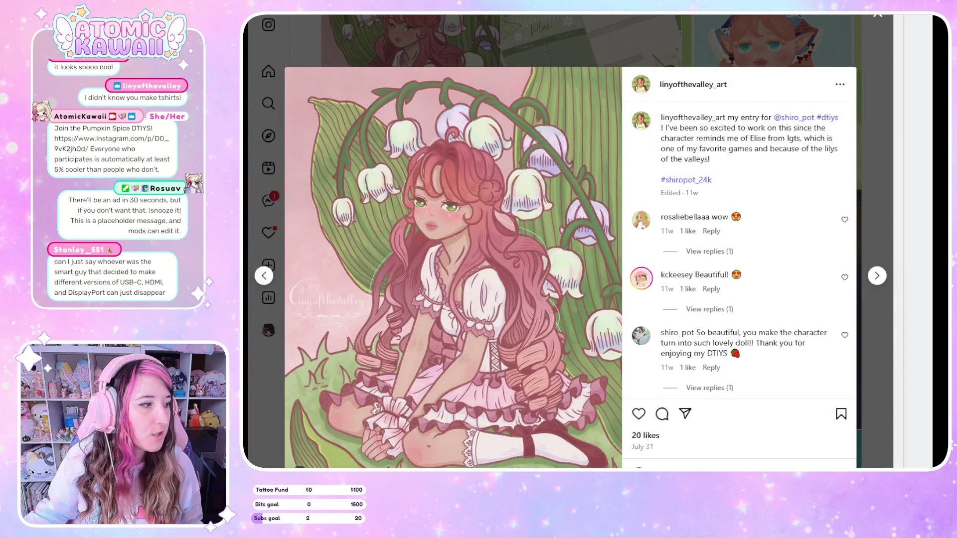
pyautogui.click(869, 68)
# Scroll the profile grid to reach the apparel design sheet post.
pyautogui.scroll(-3, 817, 145)
pyautogui.scroll(10, 794, 171)
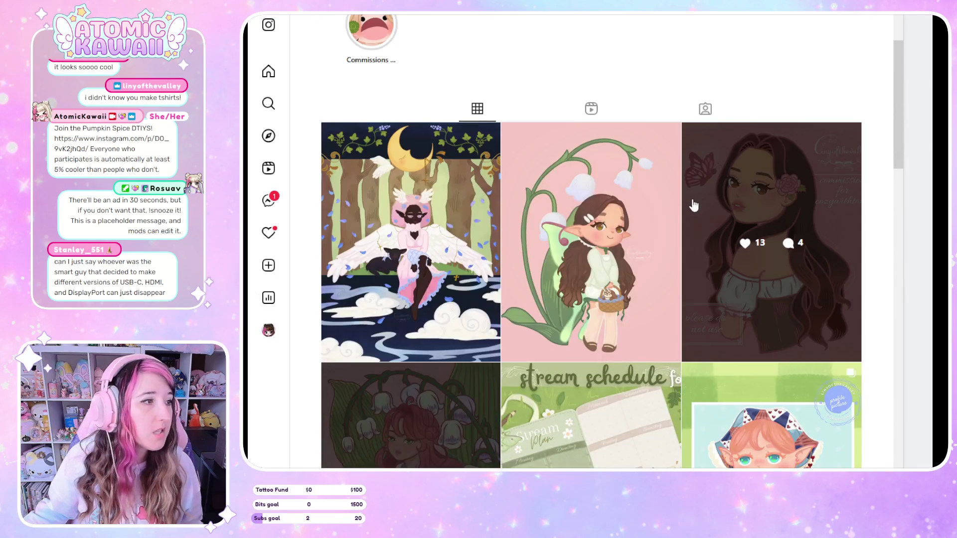
pyautogui.scroll(3, 693, 204)
pyautogui.scroll(-5, 643, 100)
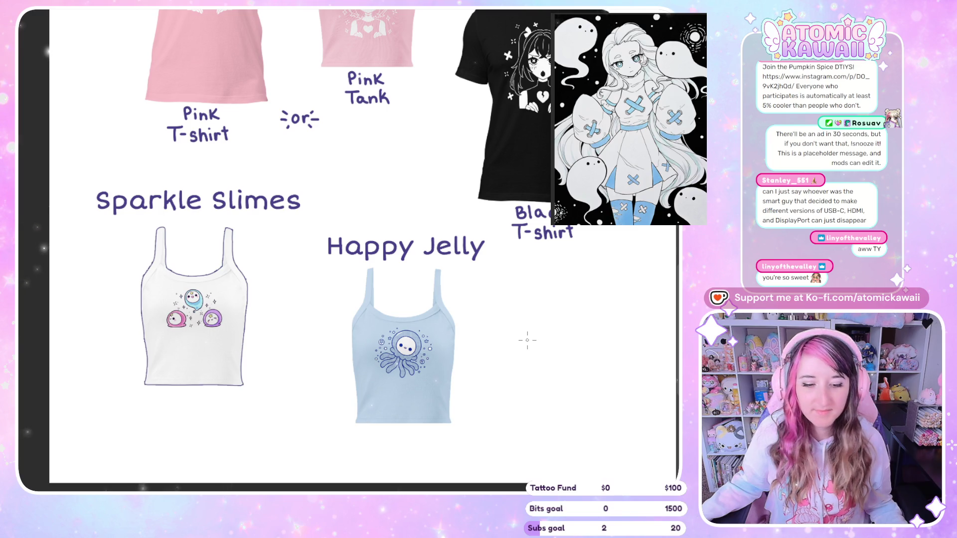
# Scroll back and forth through the apparel merch sheet post.
pyautogui.scroll(-2, 301, 346)
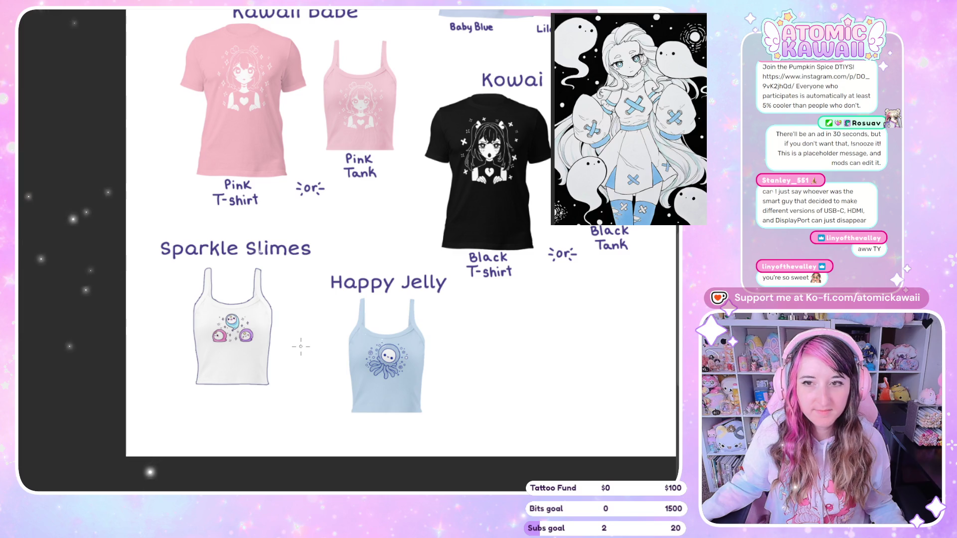
pyautogui.scroll(-2, 300, 345)
pyautogui.scroll(-2, 303, 358)
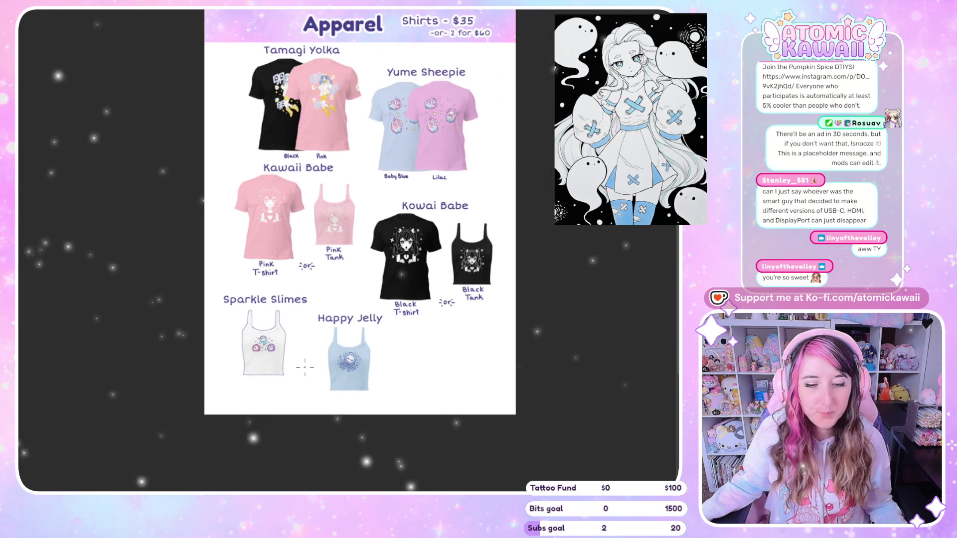
pyautogui.scroll(2, 317, 134)
pyautogui.scroll(-1, 344, 179)
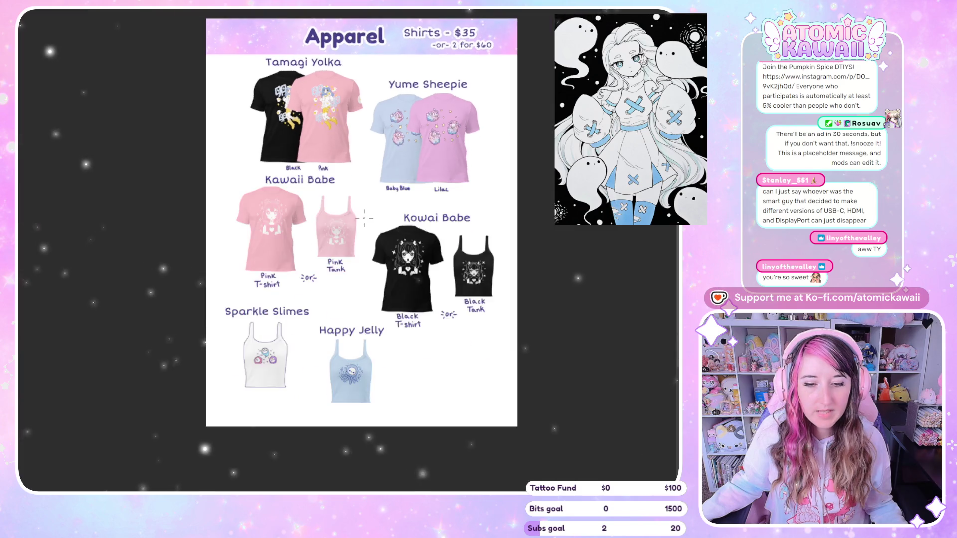
pyautogui.scroll(2, 365, 215)
pyautogui.scroll(-1, 363, 170)
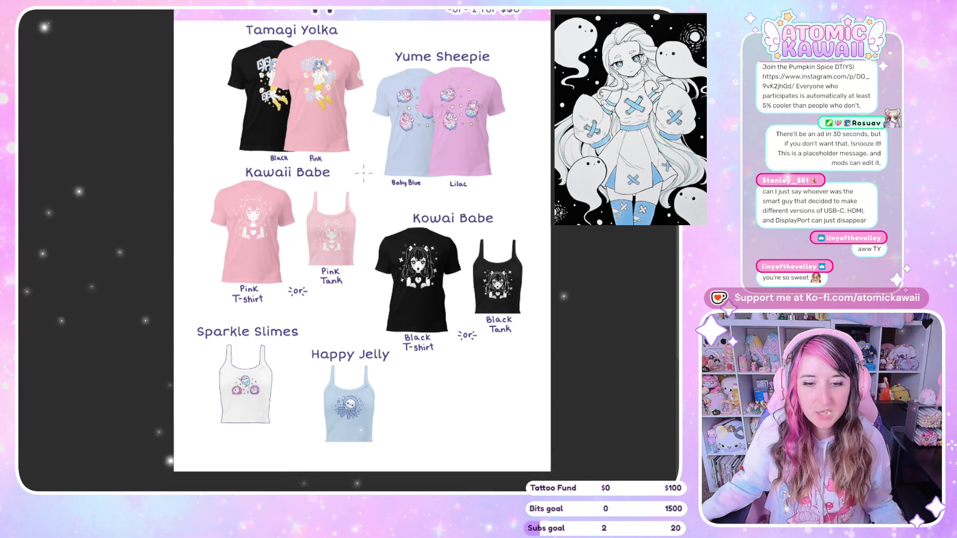
pyautogui.scroll(1, 363, 174)
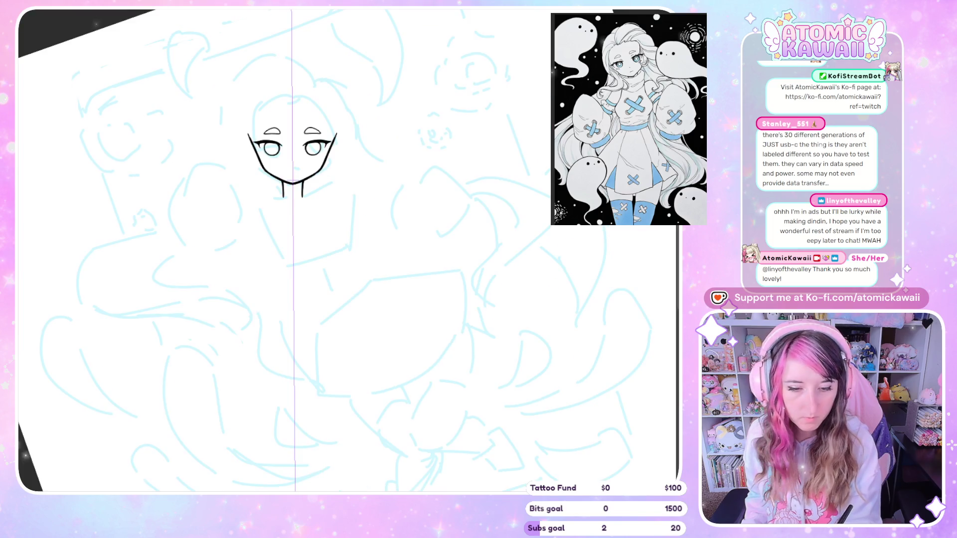
# Zoom into the face, undo a stray lash stroke, and draw a small mirrored centre-line mouth.
pyautogui.scroll(3, 328, 107)
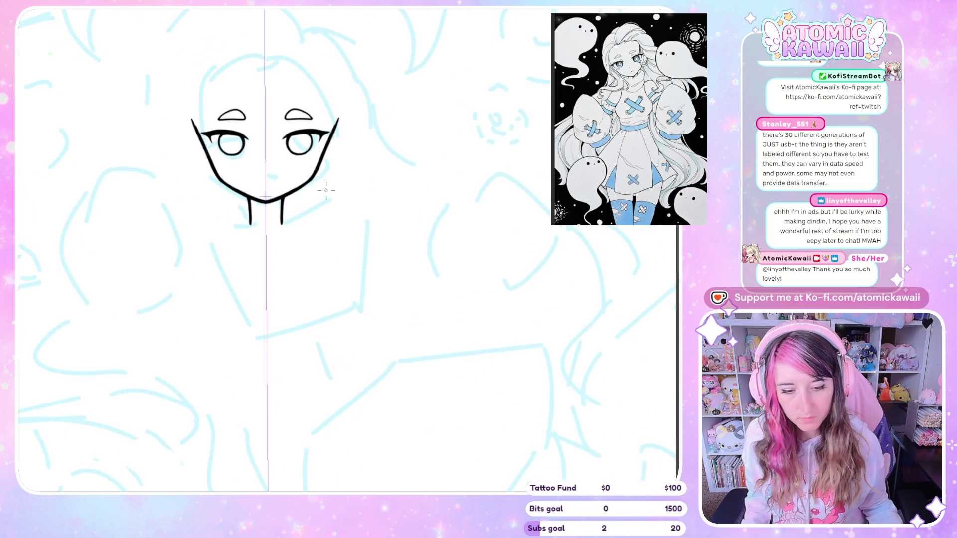
pyautogui.scroll(4, 142, 139)
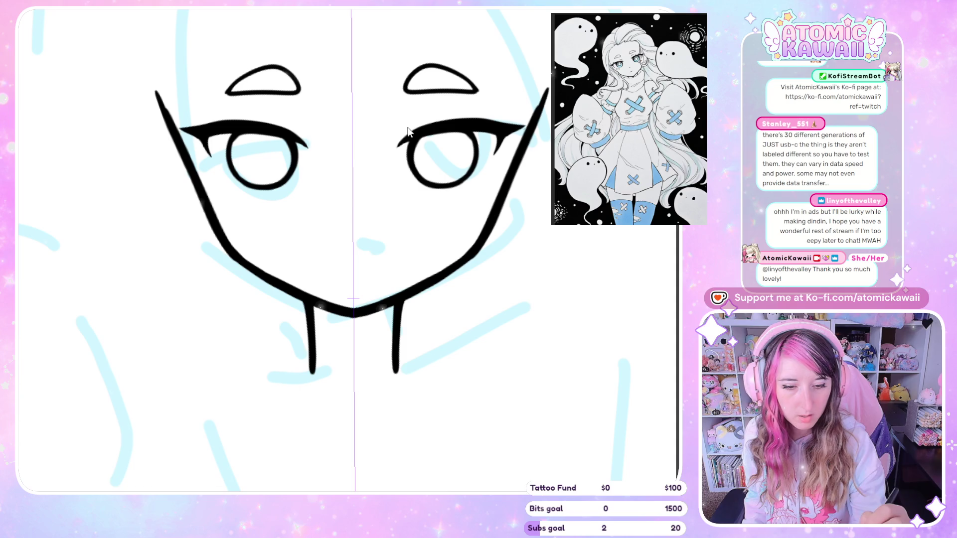
pyautogui.moveTo(397, 132); pyautogui.dragTo(418, 118)
pyautogui.hotkey('ctrl', 'z')
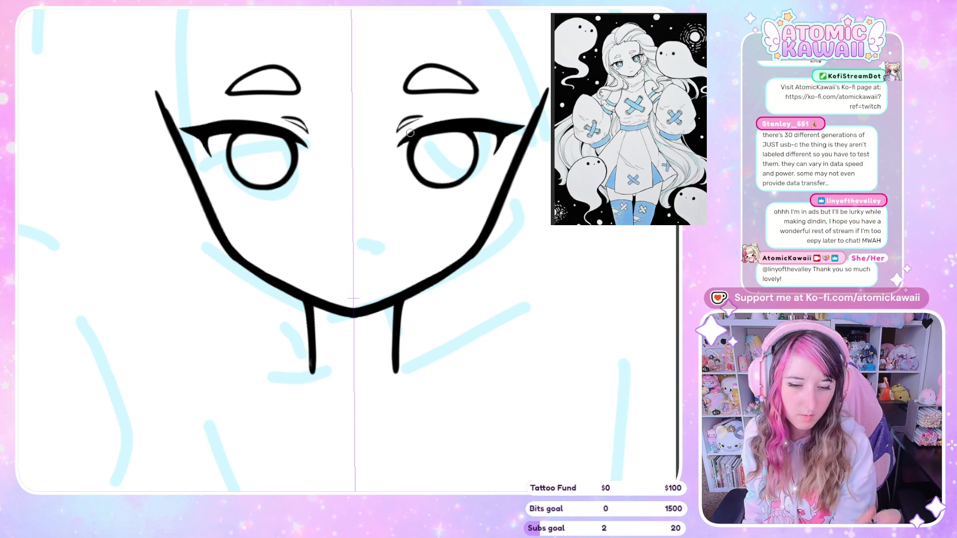
pyautogui.moveTo(353, 264); pyautogui.dragTo(343, 262)
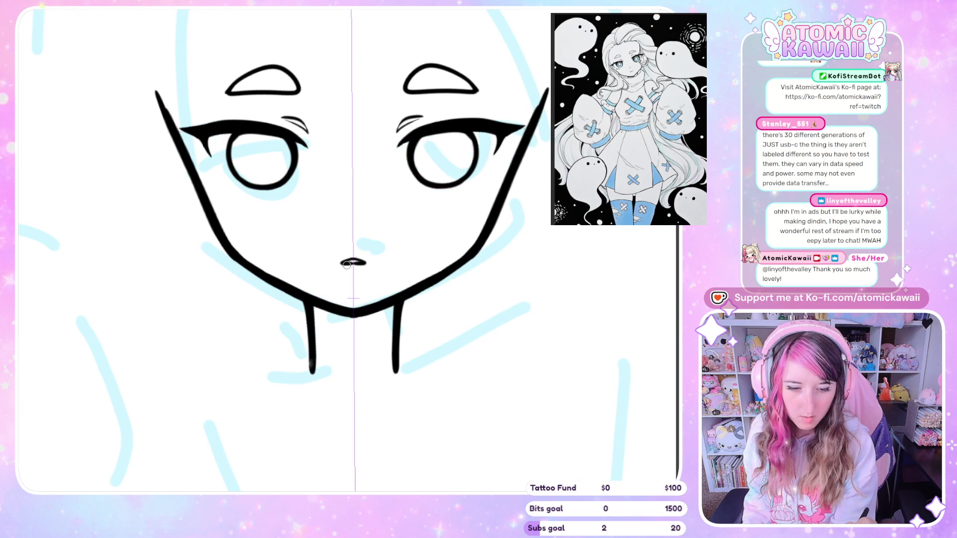
# Re-ink the mouth darker and wider, mirroring and zooming the view to check symmetry.
pyautogui.press('h')
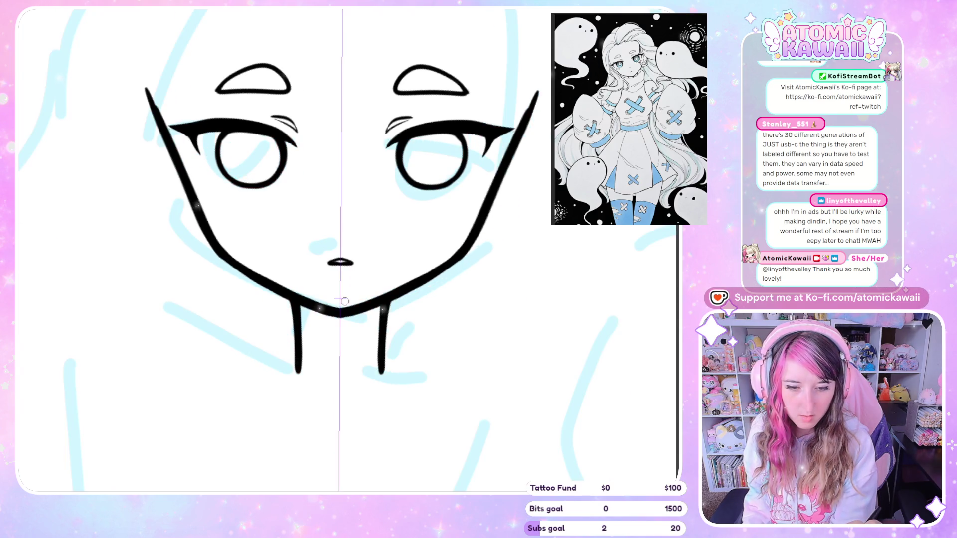
pyautogui.scroll(3, 349, 295)
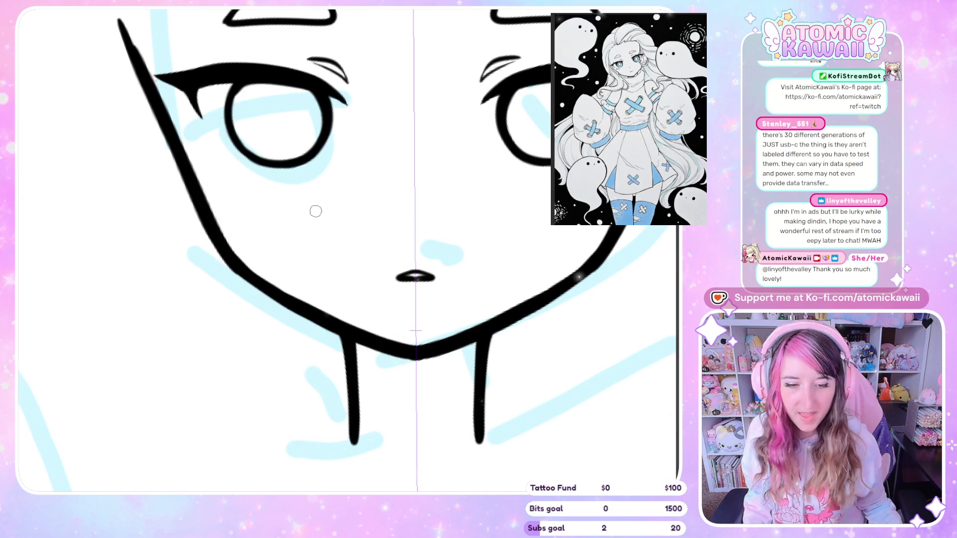
pyautogui.press('-')
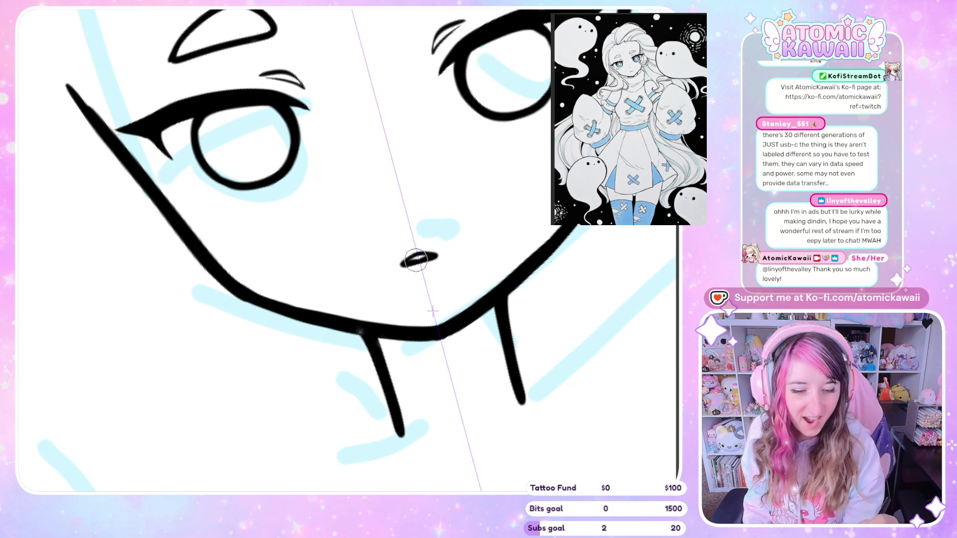
pyautogui.moveTo(401, 263); pyautogui.dragTo(419, 254)
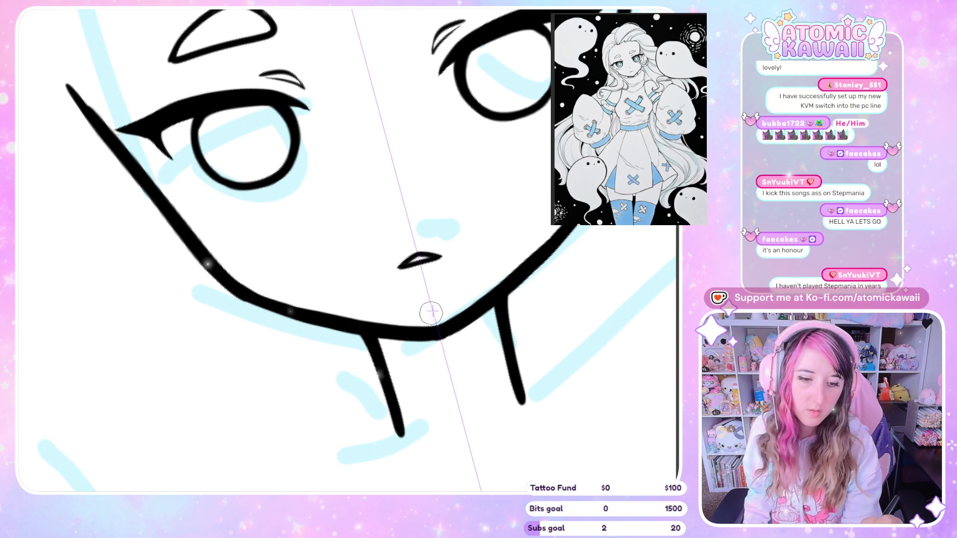
pyautogui.press('h')
pyautogui.press('h')
pyautogui.hotkey('ctrl', '-')
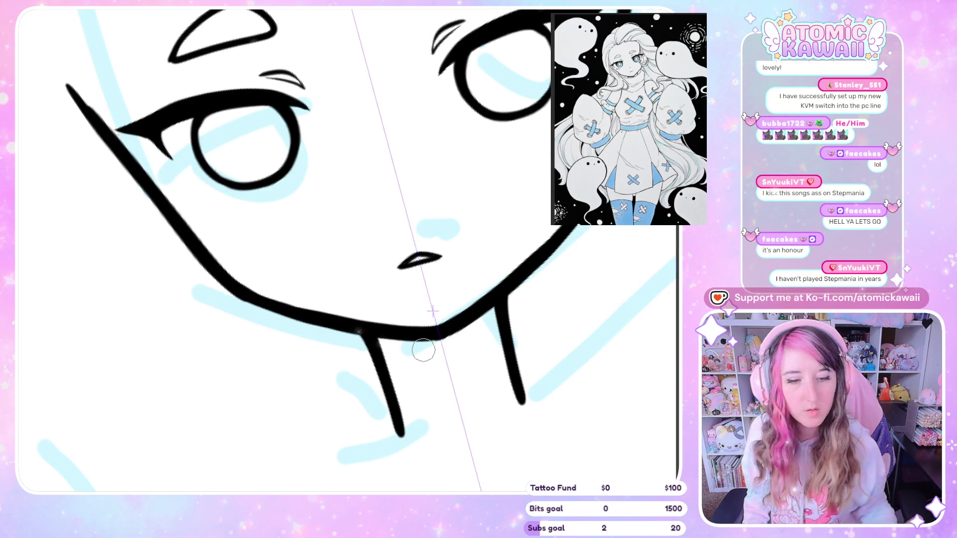
pyautogui.hotkey('ctrl', '-')
pyautogui.hotkey('ctrl', '-')
pyautogui.hotkey('ctrl', '+')
pyautogui.hotkey('ctrl', '+')
pyautogui.hotkey('ctrl', '+')
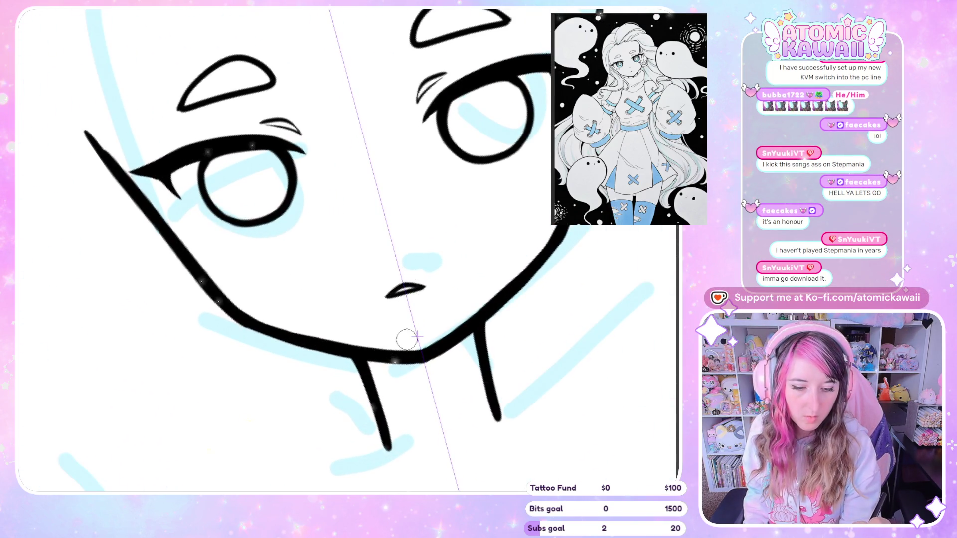
pyautogui.press('h')
pyautogui.press('h')
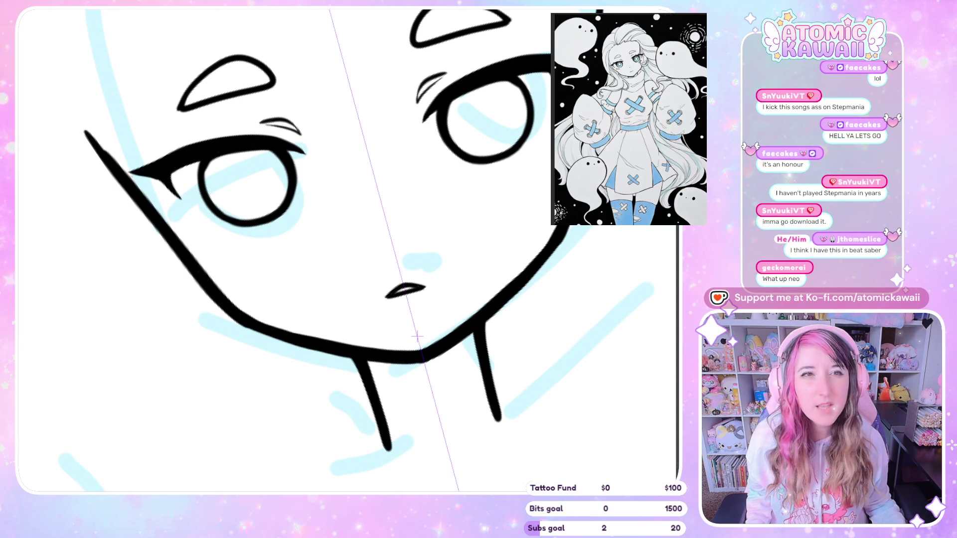
# Ink mirrored lash flicks on the upper lids and lower lash lines under both eyes.
pyautogui.scroll(-3, 349, 249)
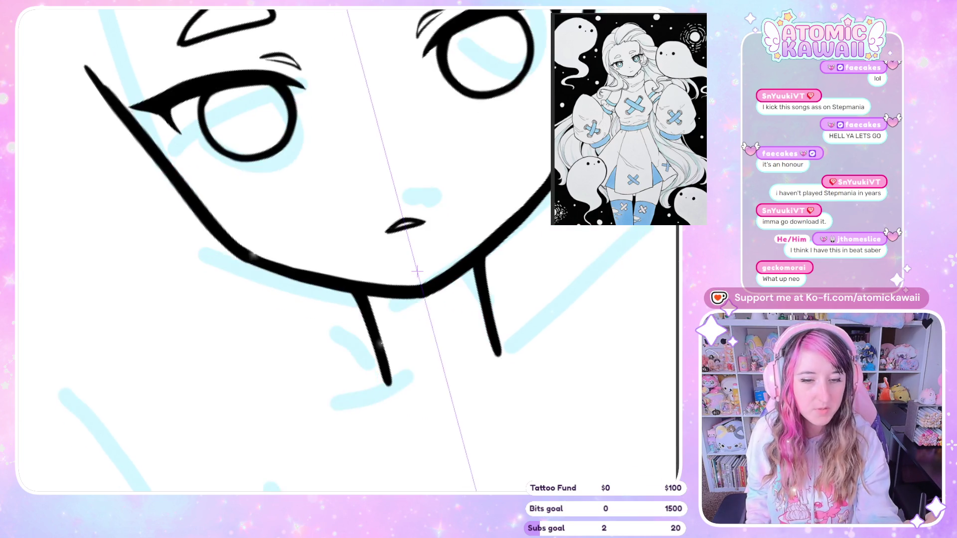
pyautogui.scroll(3, 349, 249)
pyautogui.scroll(-3, 349, 250)
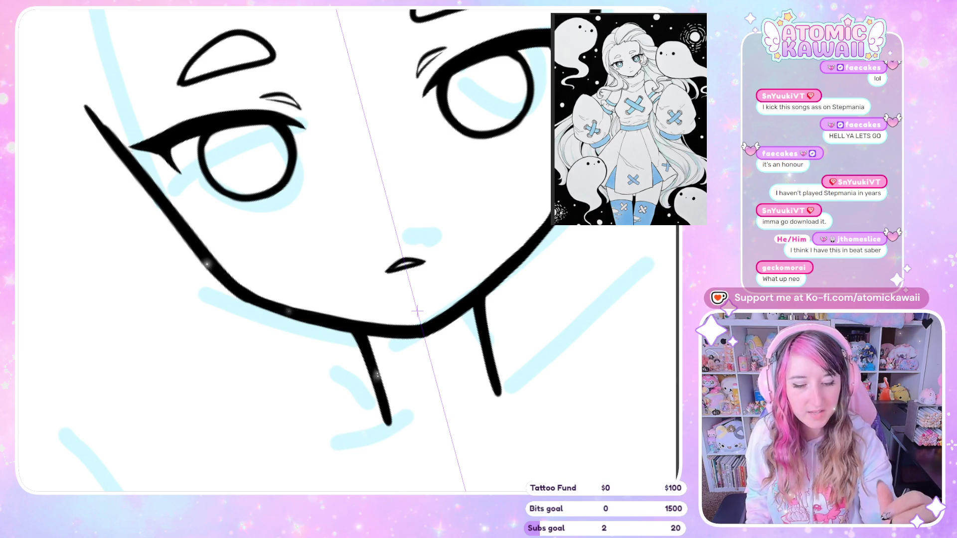
pyautogui.moveTo(484, 24); pyautogui.dragTo(480, 47)
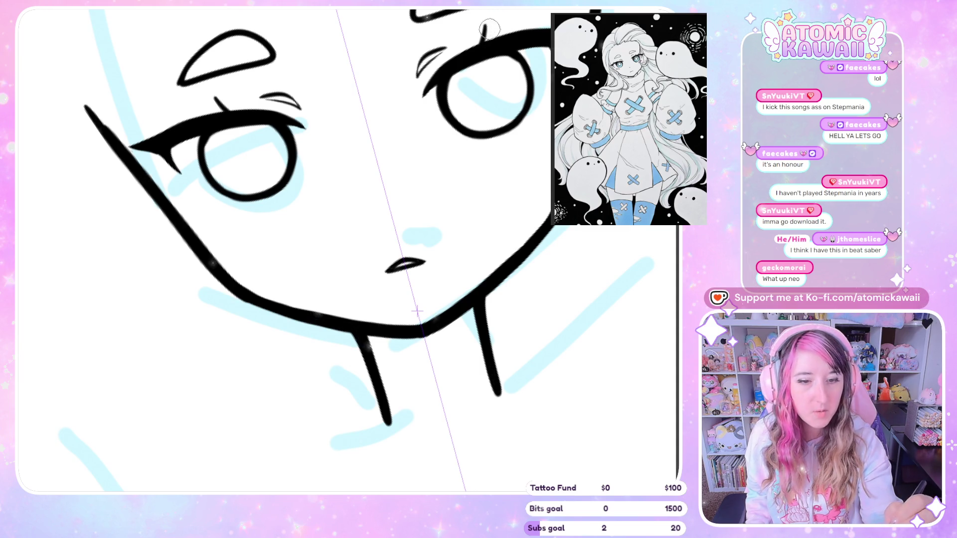
pyautogui.moveTo(481, 29); pyautogui.dragTo(485, 45)
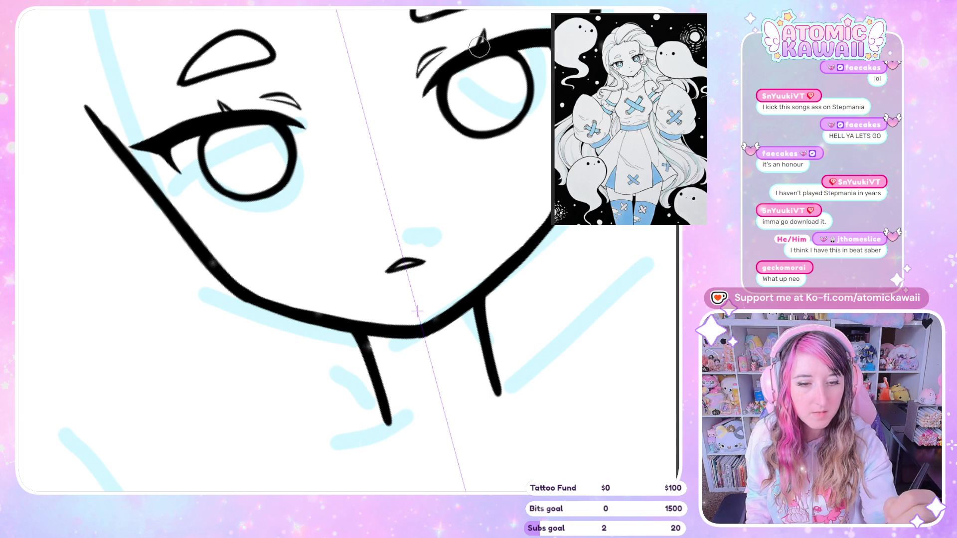
pyautogui.moveTo(477, 50); pyautogui.dragTo(484, 29)
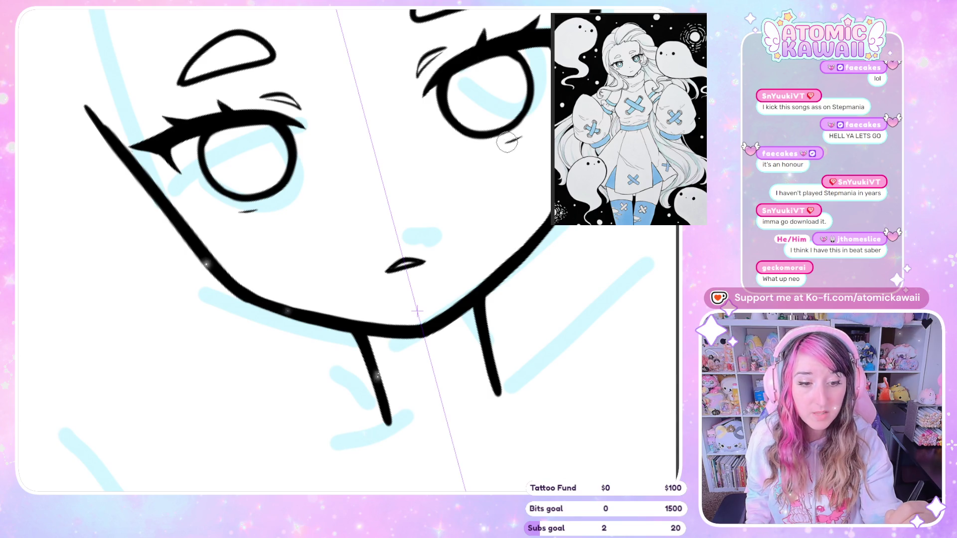
pyautogui.moveTo(503, 143); pyautogui.dragTo(540, 112)
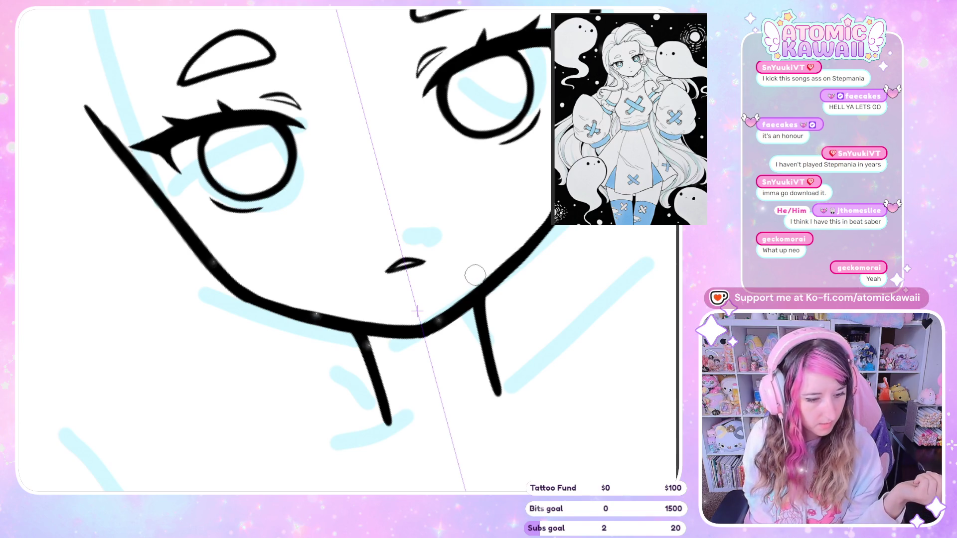
# Undo a stray squiggle, add lower-lash flicks, mirror to check, and re-ink a thicker jawline.
pyautogui.moveTo(299, 150); pyautogui.dragTo(426, 205)
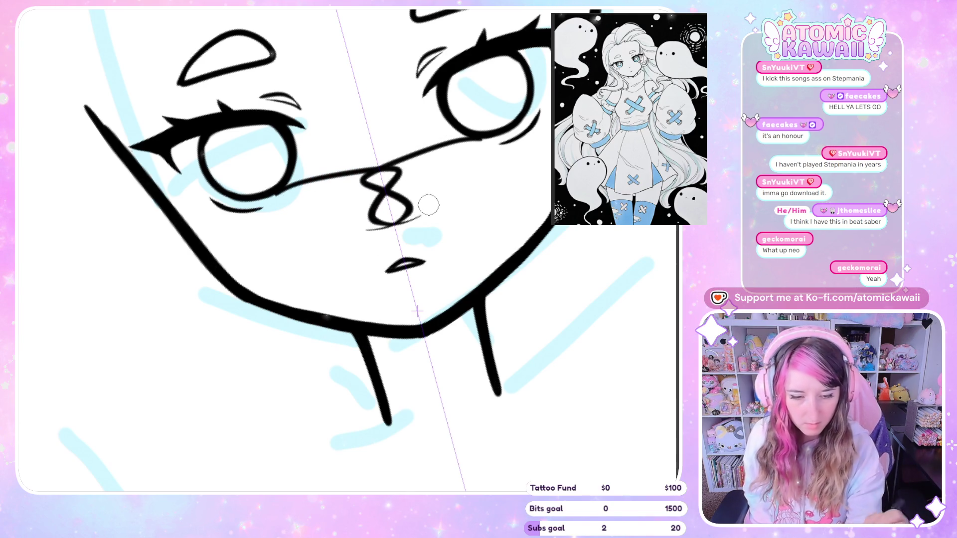
pyautogui.hotkey('ctrl', 'z')
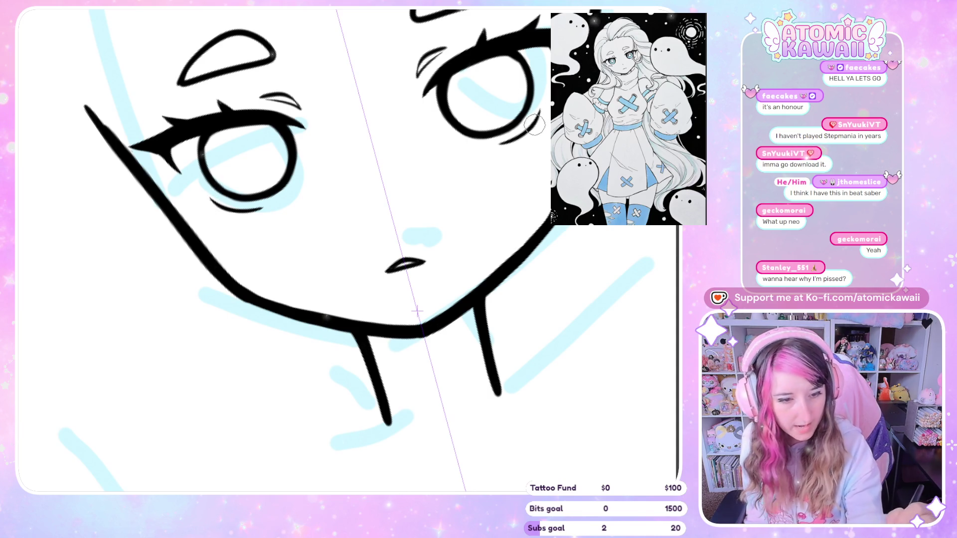
pyautogui.moveTo(505, 142); pyautogui.dragTo(529, 130)
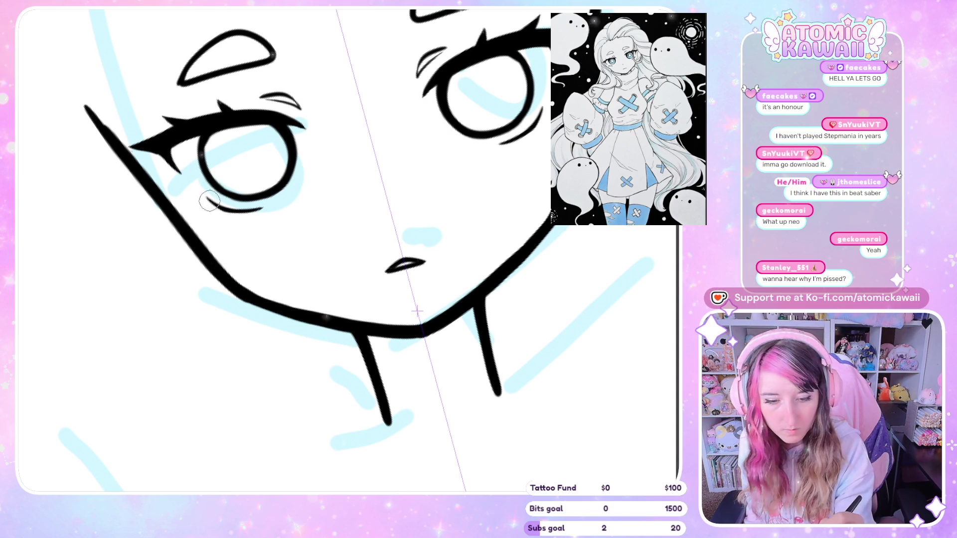
pyautogui.moveTo(214, 203); pyautogui.dragTo(203, 211)
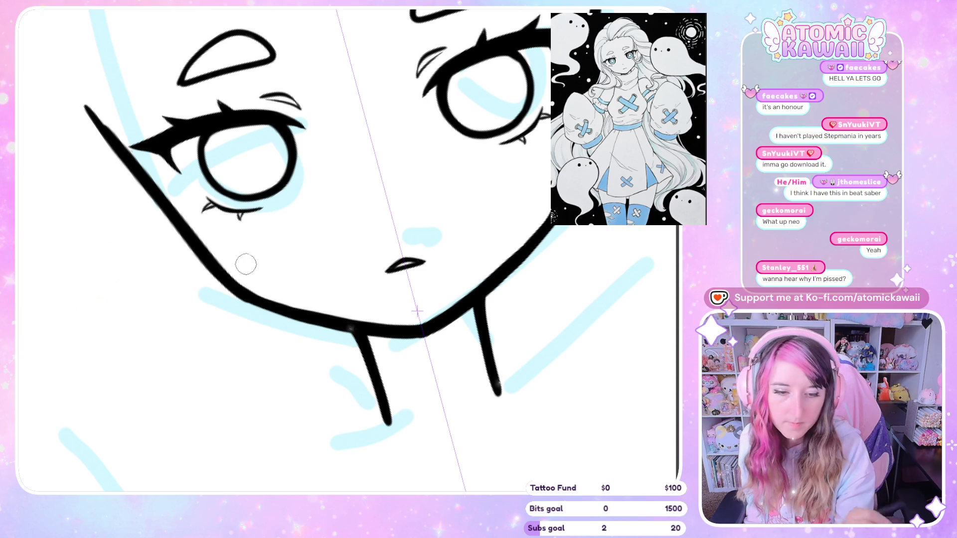
pyautogui.press('h')
pyautogui.press('h')
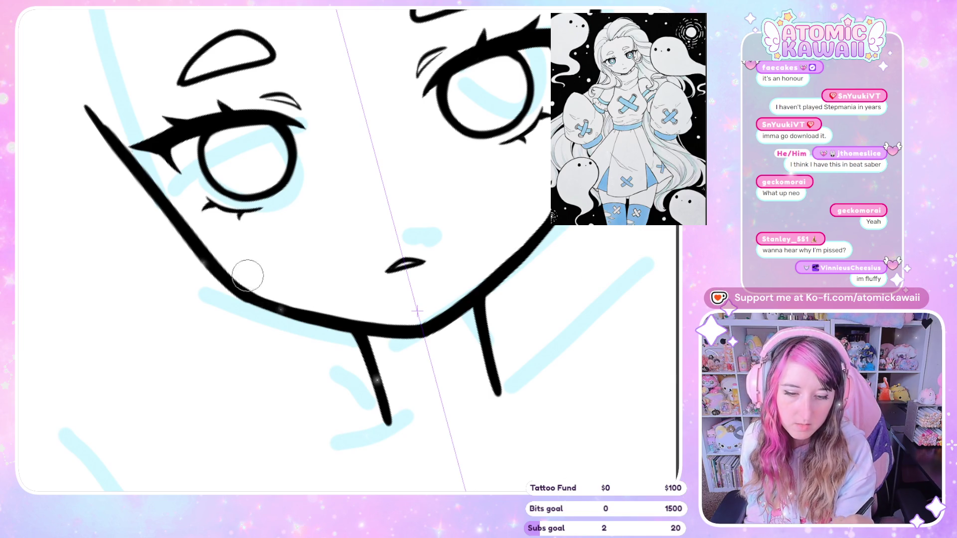
pyautogui.moveTo(246, 305); pyautogui.dragTo(350, 329)
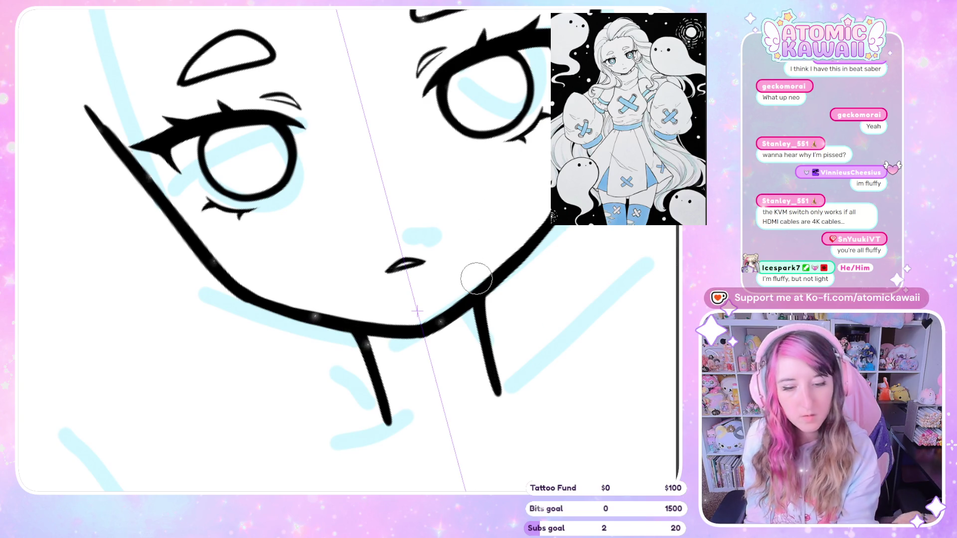
pyautogui.scroll(-3, 249, 383)
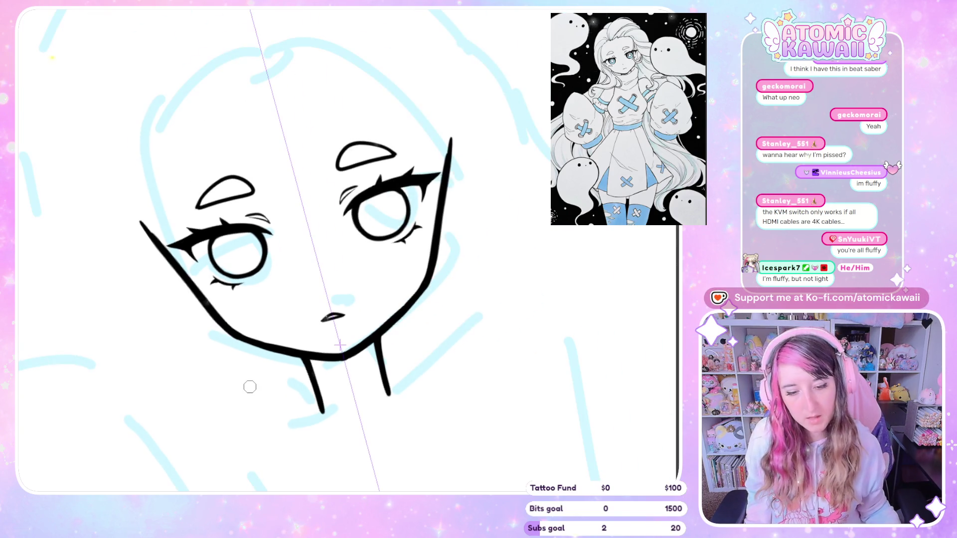
# Zoom in and bucket-fill both irises solid black.
pyautogui.scroll(3, 362, 199)
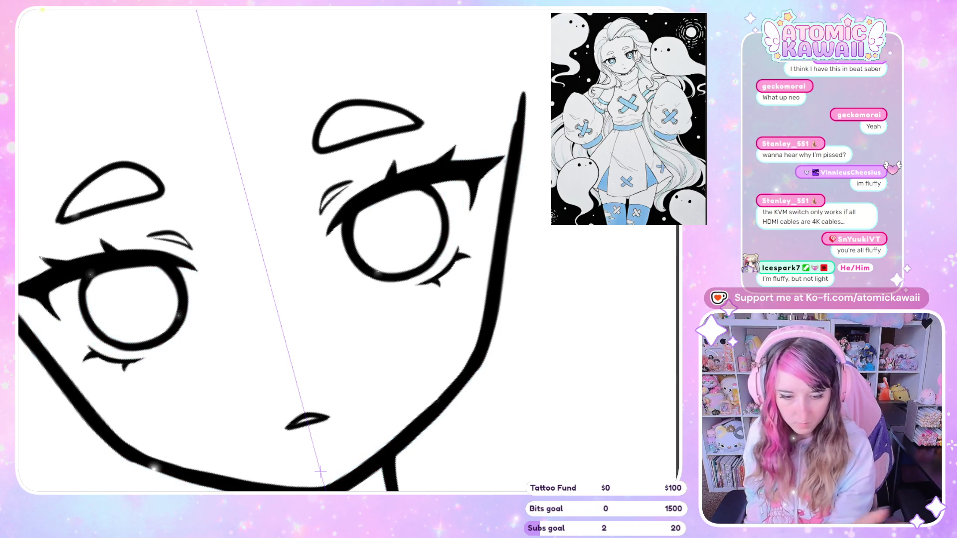
pyautogui.click(132, 304)
pyautogui.click(394, 232)
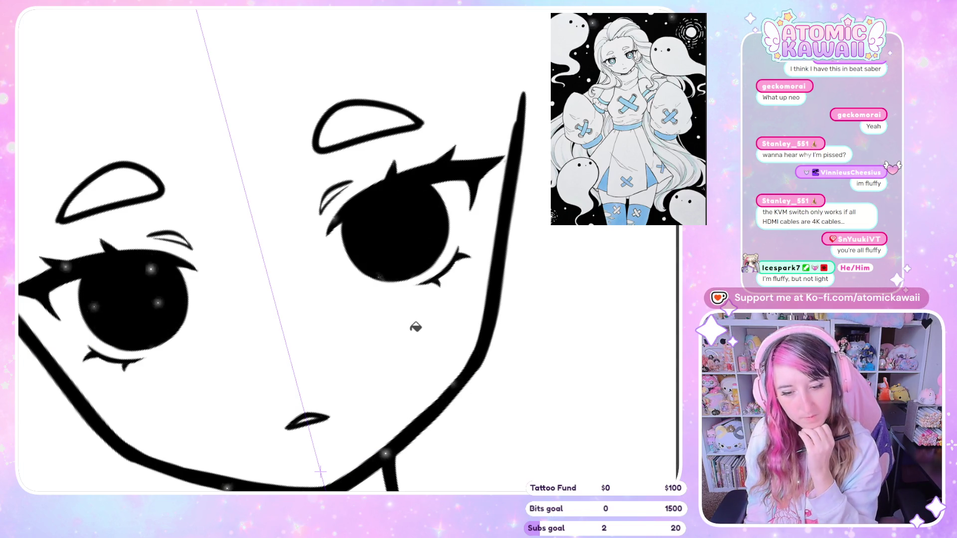
pyautogui.hotkey('ctrl', '0')
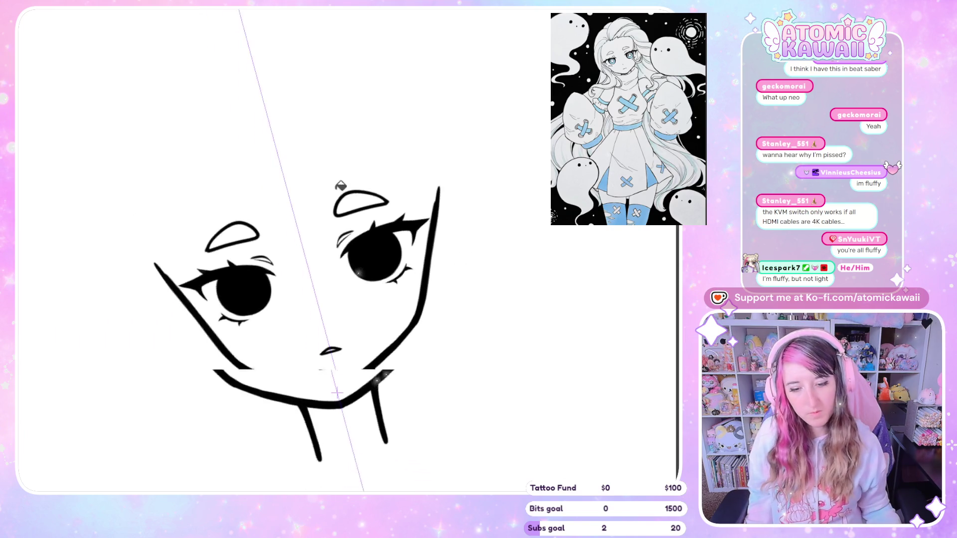
pyautogui.press('m')
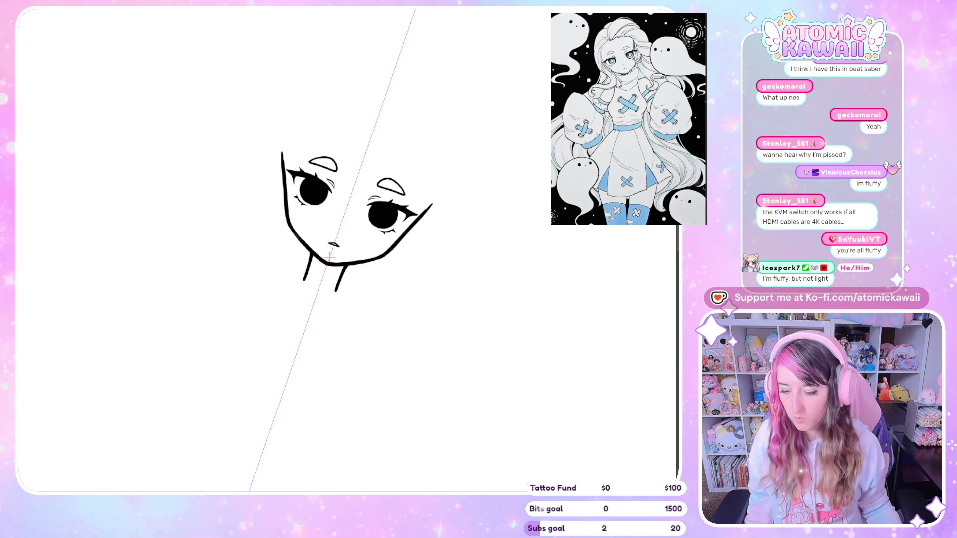
pyautogui.scroll(5, 334, 190)
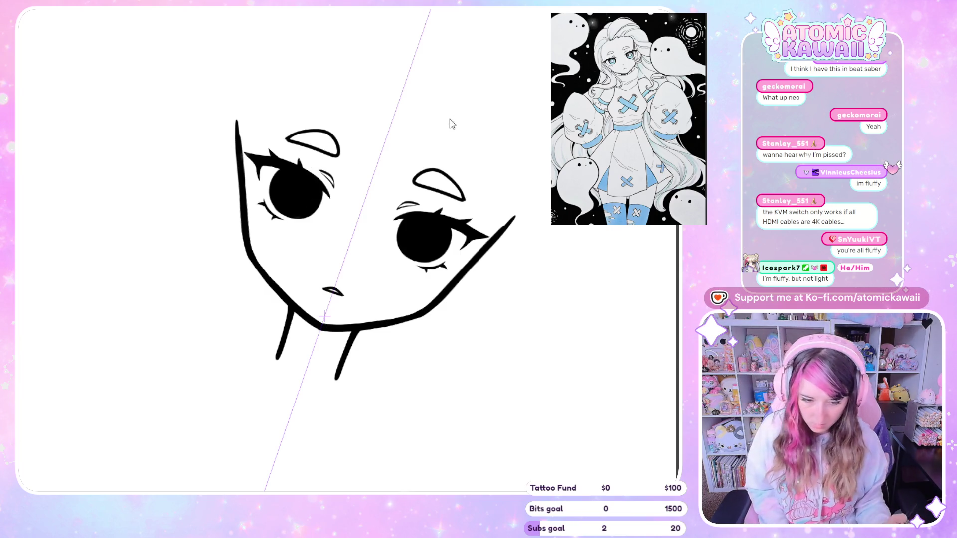
pyautogui.hotkey('ctrl', 't')
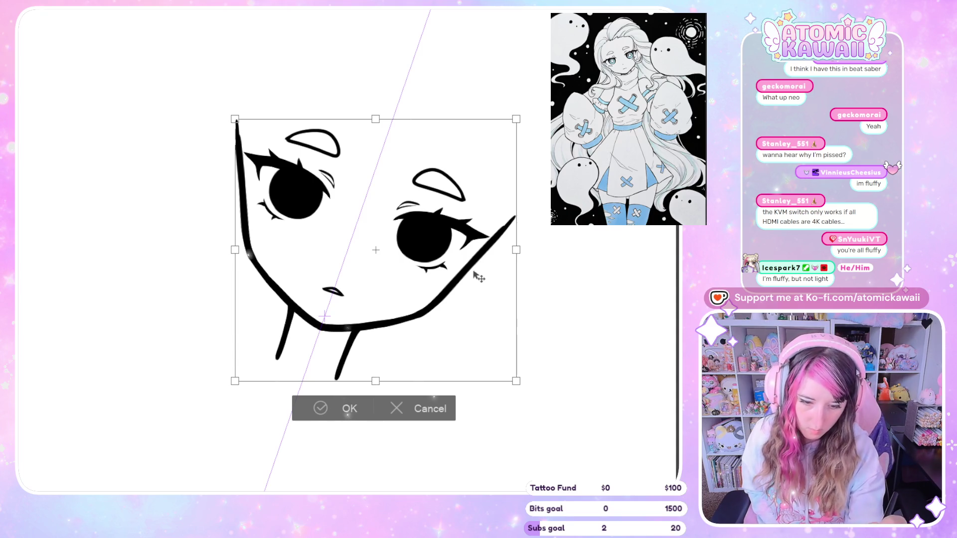
pyautogui.moveTo(474, 271); pyautogui.dragTo(475, 279)
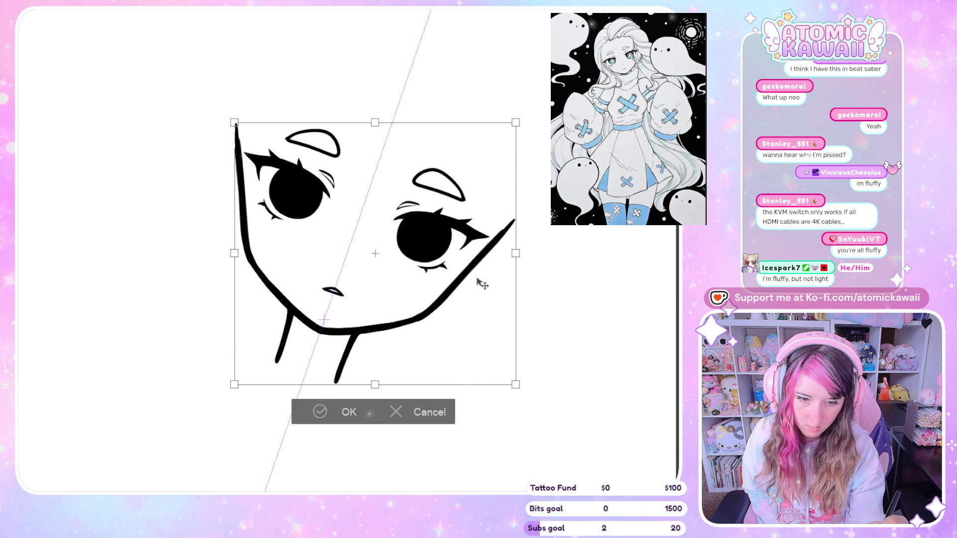
pyautogui.click(420, 418)
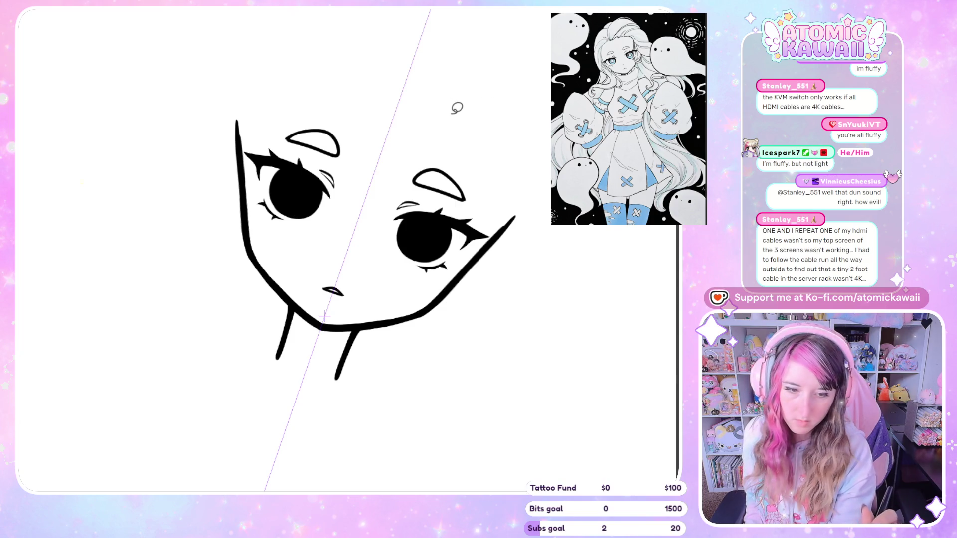
# Lasso the upper head, transform it into place, confirm, and deselect.
pyautogui.moveTo(455, 105)
pyautogui.mouseDown()
pyautogui.moveTo(421, 39)
pyautogui.moveTo(274, 242)
pyautogui.moveTo(386, 277)
pyautogui.moveTo(421, 310)
pyautogui.mouseUp()
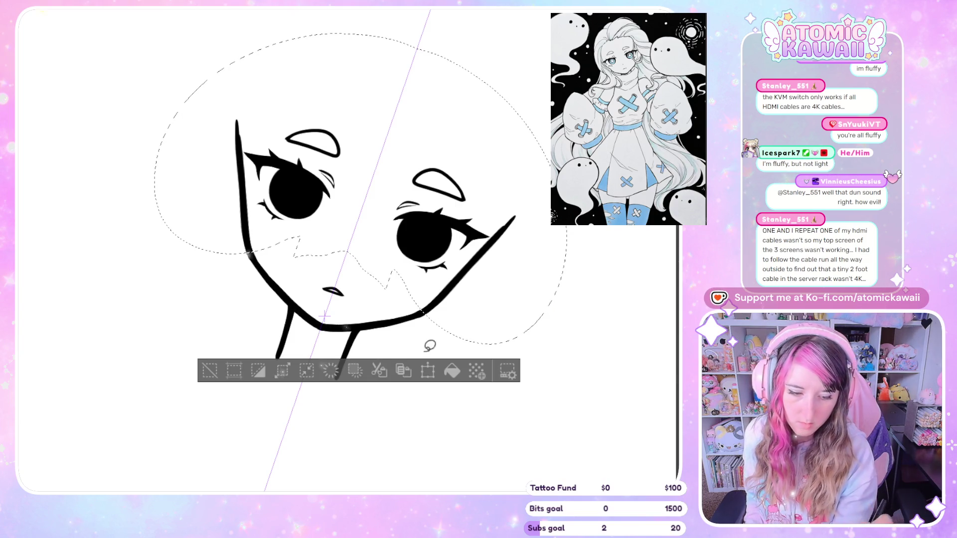
pyautogui.hotkey('ctrl', 't')
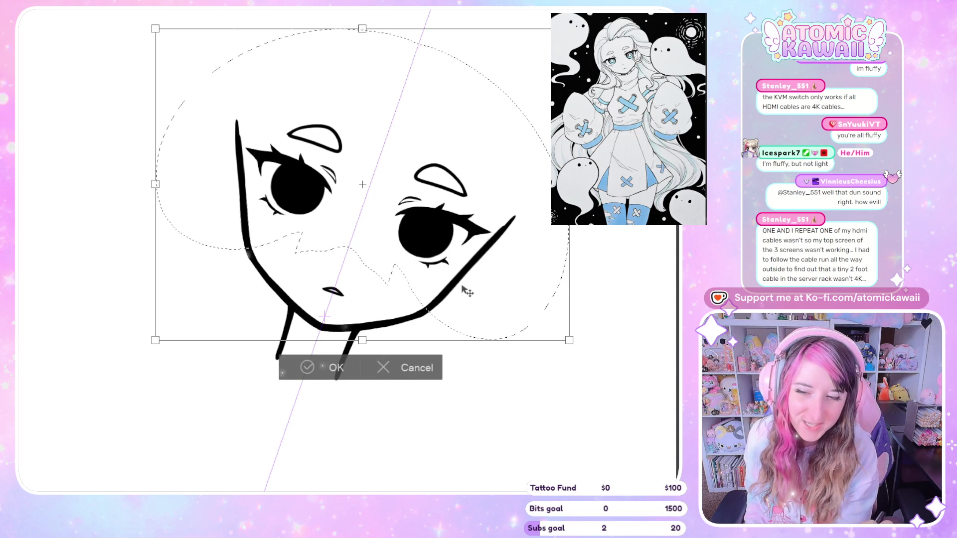
pyautogui.click(335, 367)
pyautogui.hotkey('ctrl', 'd')
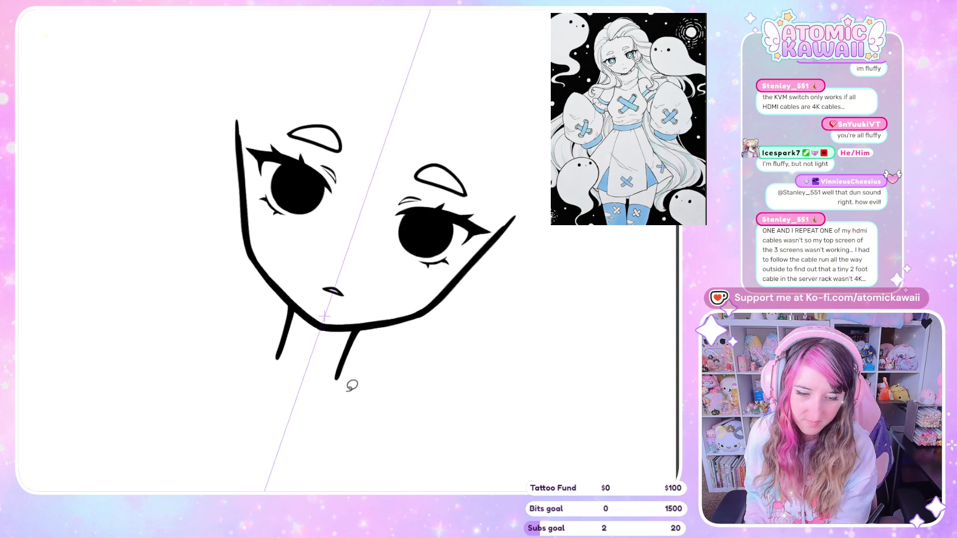
# Mirror the view to check the face, hide the purple guide line, and compare again.
pyautogui.press('m')
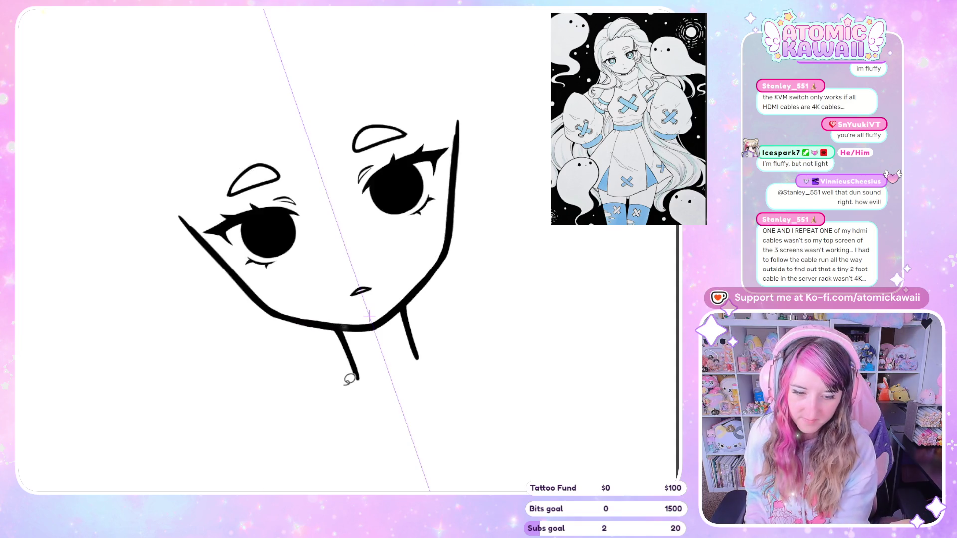
pyautogui.press('m')
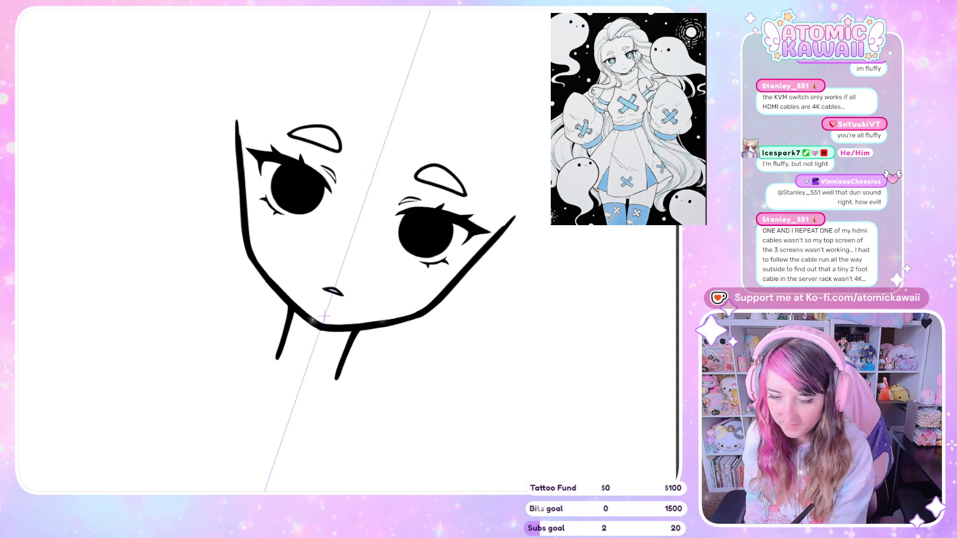
pyautogui.hotkey('ctrl', 'z')
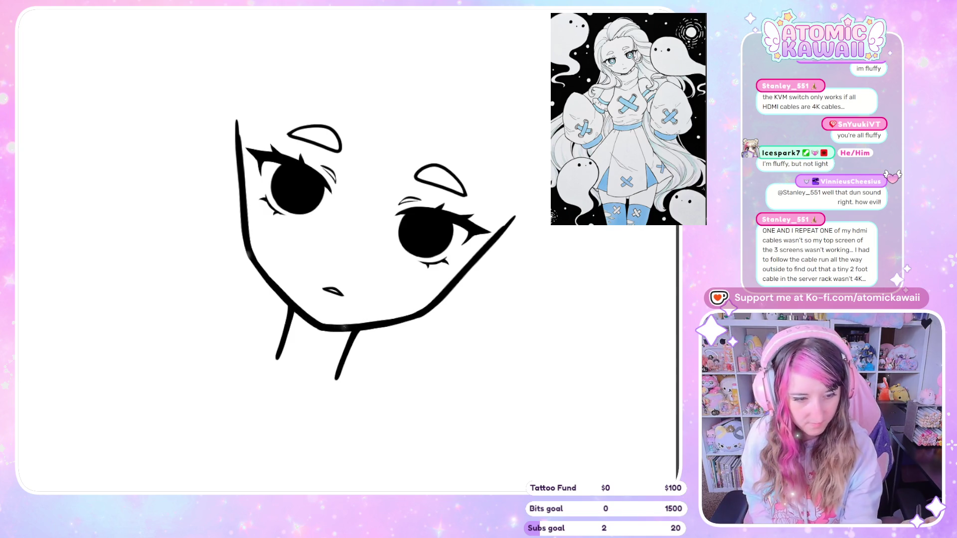
pyautogui.hotkey('ctrl', 'a')
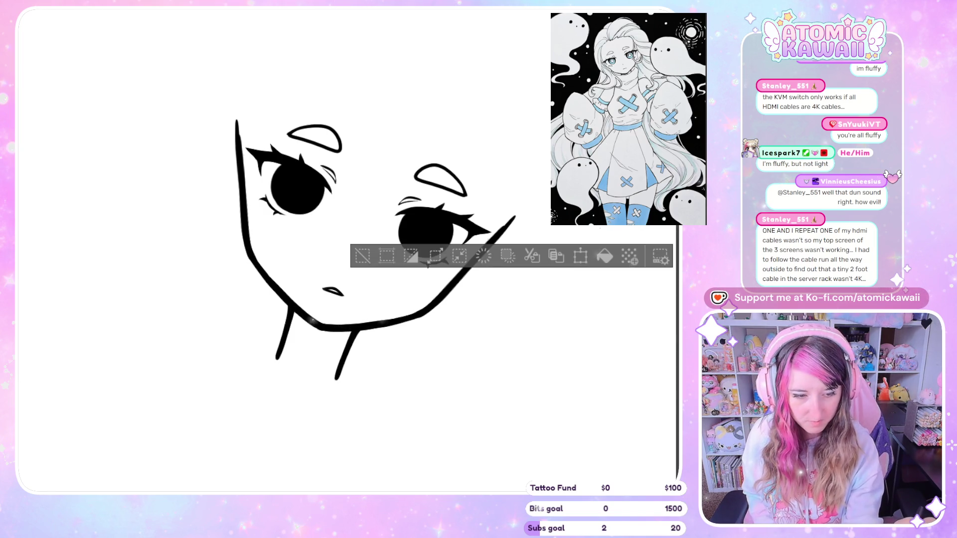
pyautogui.hotkey('ctrl', 'd')
pyautogui.press('h')
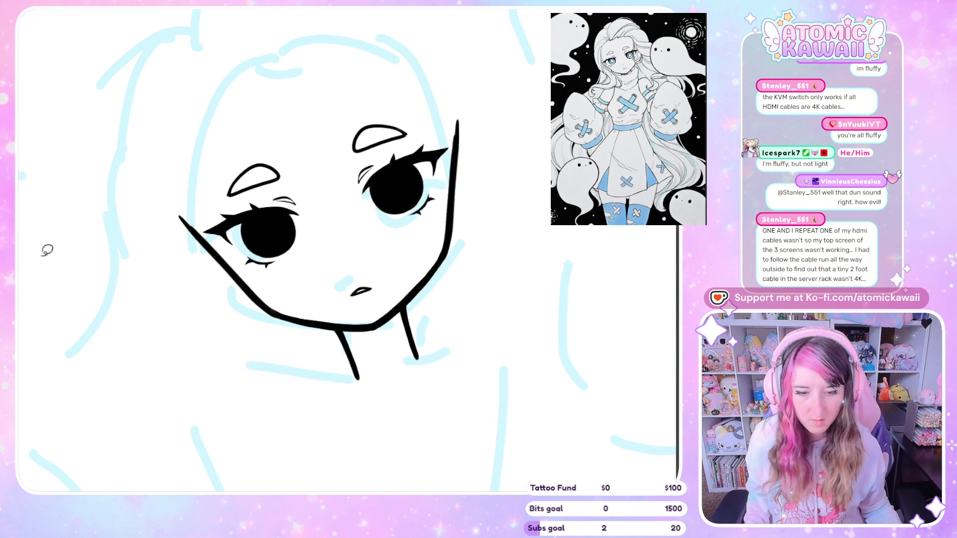
# Show the light blue sketch layer again and adjust the view on the face.
pyautogui.hotkey('ctrl', '-')
pyautogui.scroll(-3, 267, 100)
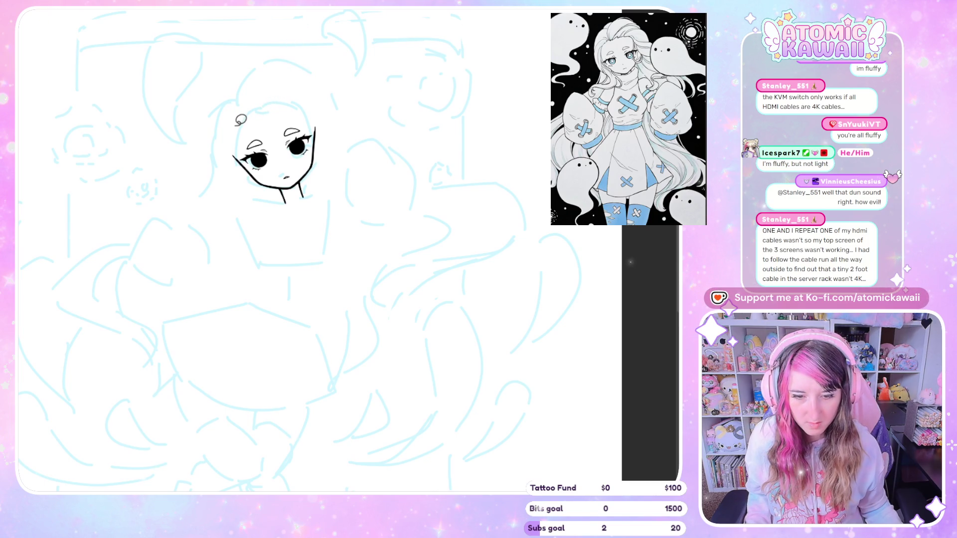
pyautogui.scroll(1, 240, 119)
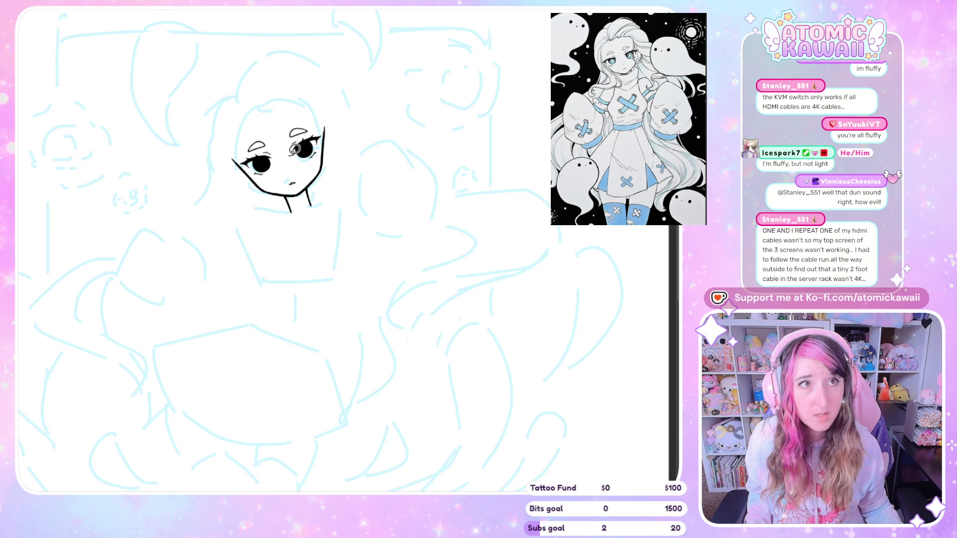
pyautogui.scroll(3, 295, 149)
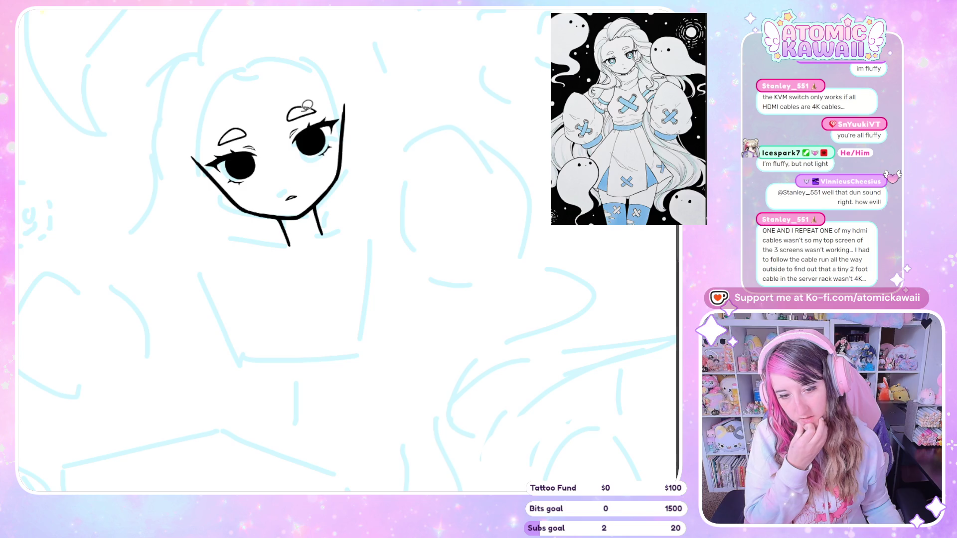
pyautogui.scroll(2, 307, 105)
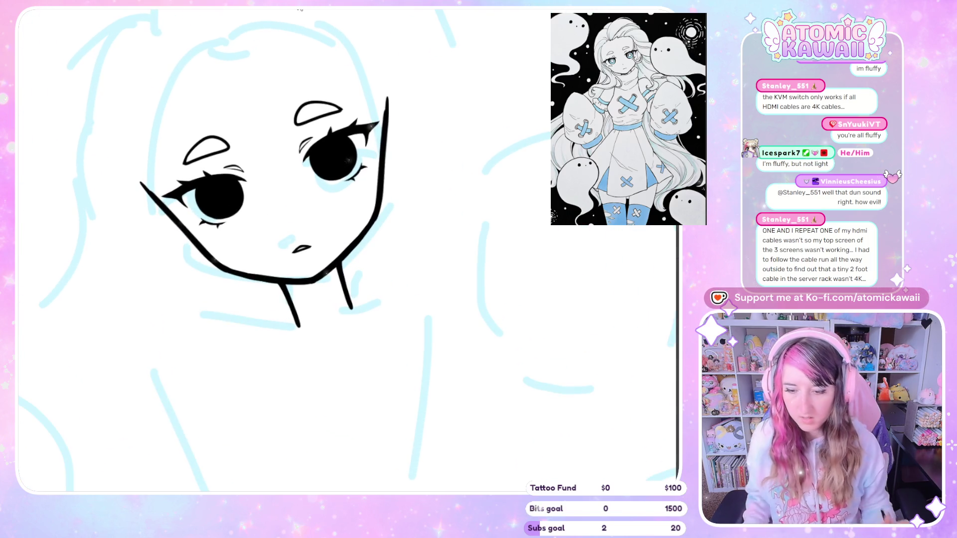
# Try a transform on the right eye, leave it unchanged, then start transforming the left eye.
pyautogui.moveTo(327, 63)
pyautogui.mouseDown()
pyautogui.moveTo(269, 90)
pyautogui.moveTo(336, 38)
pyautogui.mouseUp()
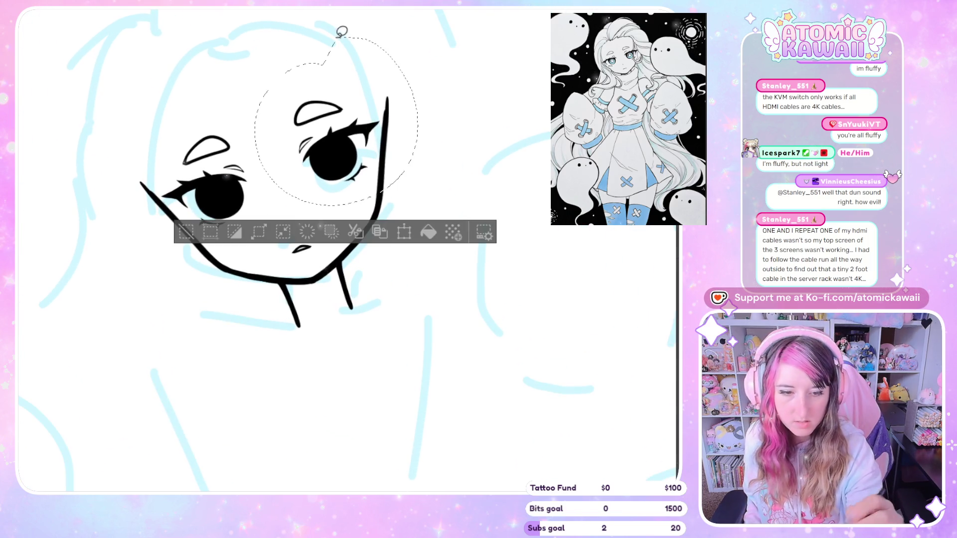
pyautogui.click(410, 231)
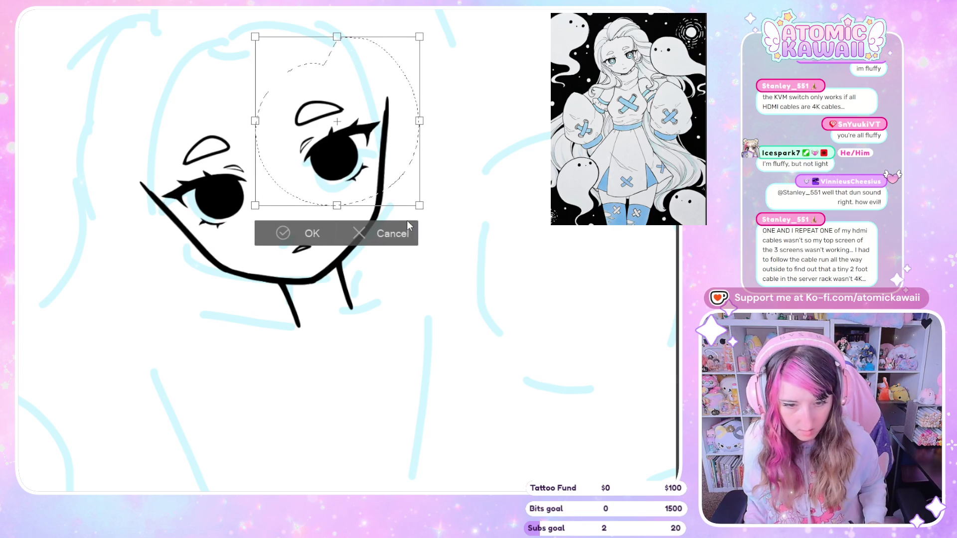
pyautogui.click(312, 233)
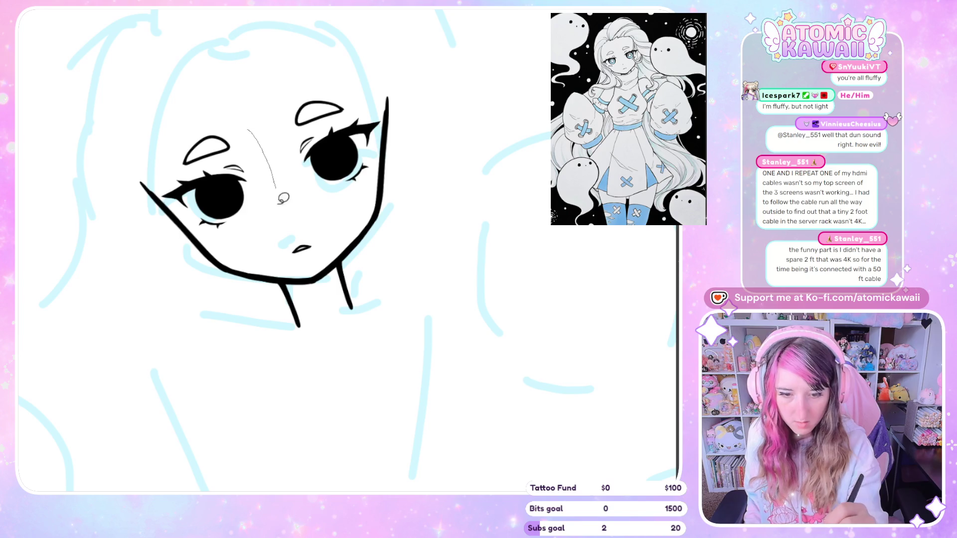
pyautogui.moveTo(283, 198); pyautogui.dragTo(176, 88)
pyautogui.click(255, 309)
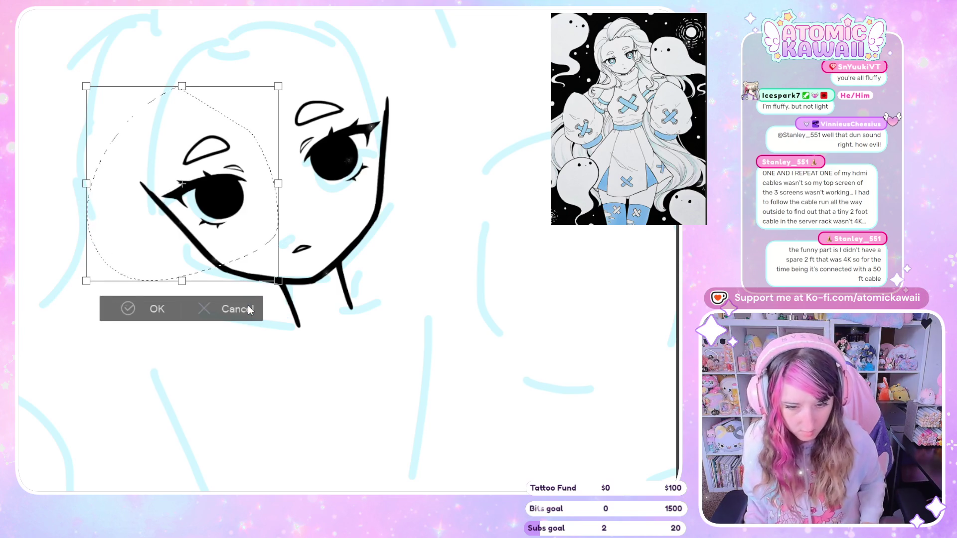
# Cancel the pending left-eye transform and clear the lasso selection.
pyautogui.click(247, 309)
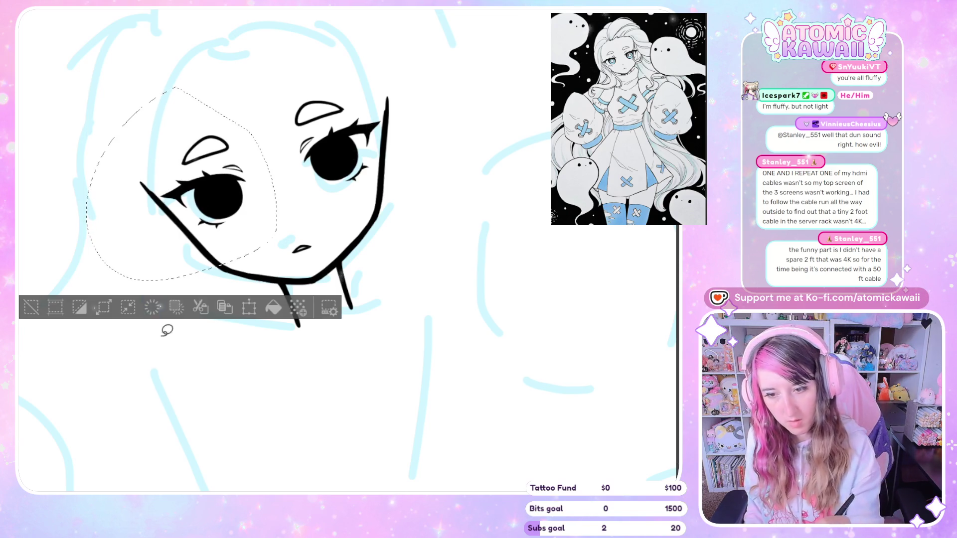
pyautogui.click(179, 339)
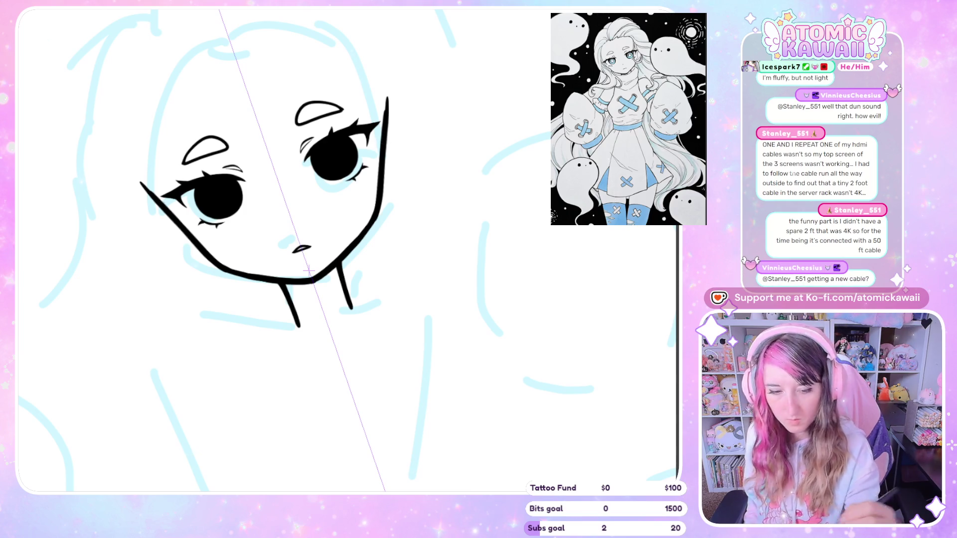
# Retrace the right jaw line into a bolder stroke, discarding a trial nose line.
pyautogui.moveTo(381, 94)
pyautogui.mouseDown()
pyautogui.moveTo(389, 159)
pyautogui.moveTo(390, 149)
pyautogui.moveTo(369, 236)
pyautogui.moveTo(320, 281)
pyautogui.mouseUp()
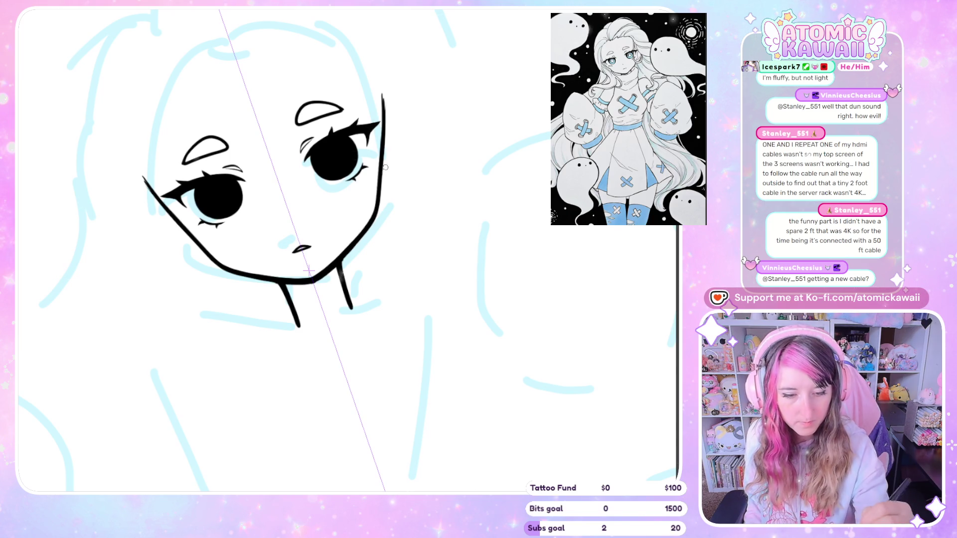
pyautogui.moveTo(377, 206); pyautogui.dragTo(381, 80)
pyautogui.hotkey('ctrl', 'z')
pyautogui.hotkey('ctrl', 'z')
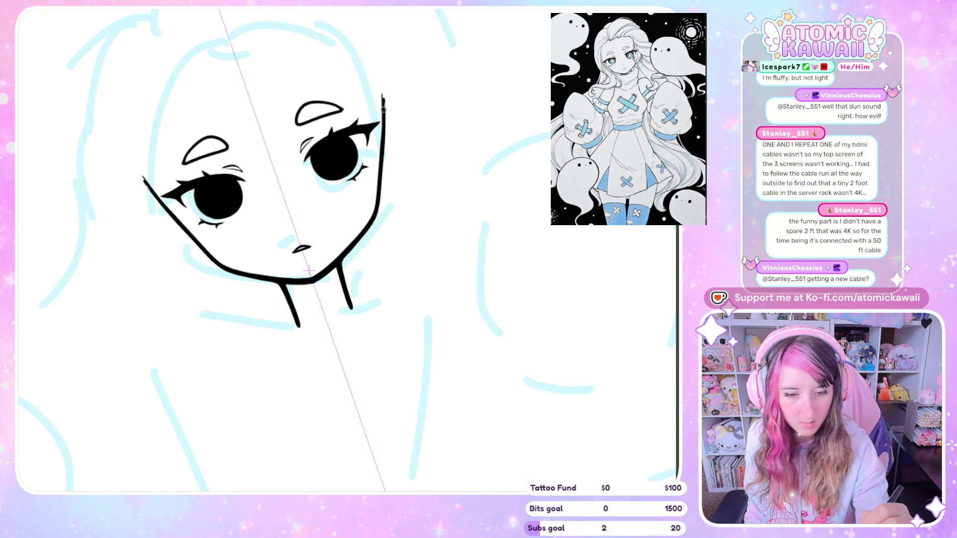
pyautogui.moveTo(386, 94); pyautogui.dragTo(377, 204)
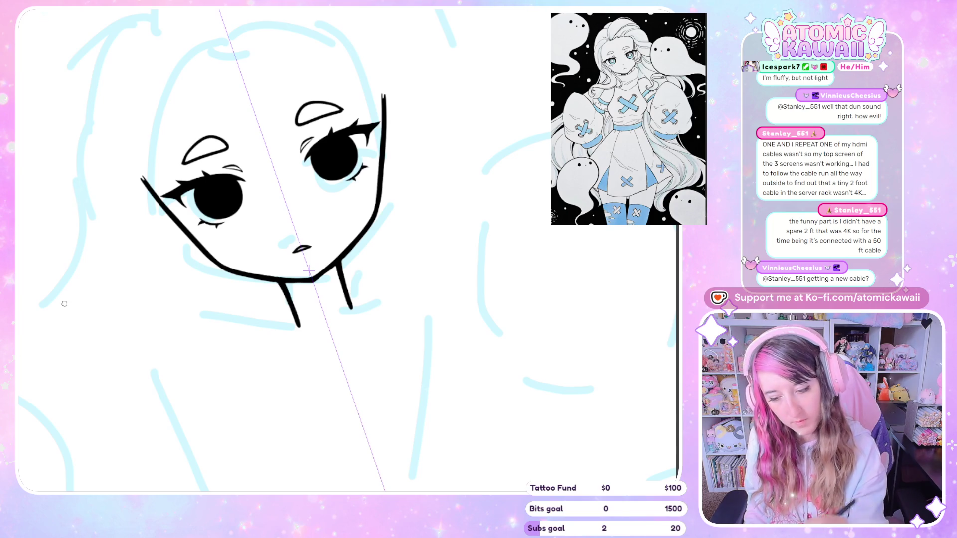
pyautogui.moveTo(267, 222); pyautogui.dragTo(301, 226)
pyautogui.hotkey('ctrl', 'z')
pyautogui.hotkey('ctrl', 'z')
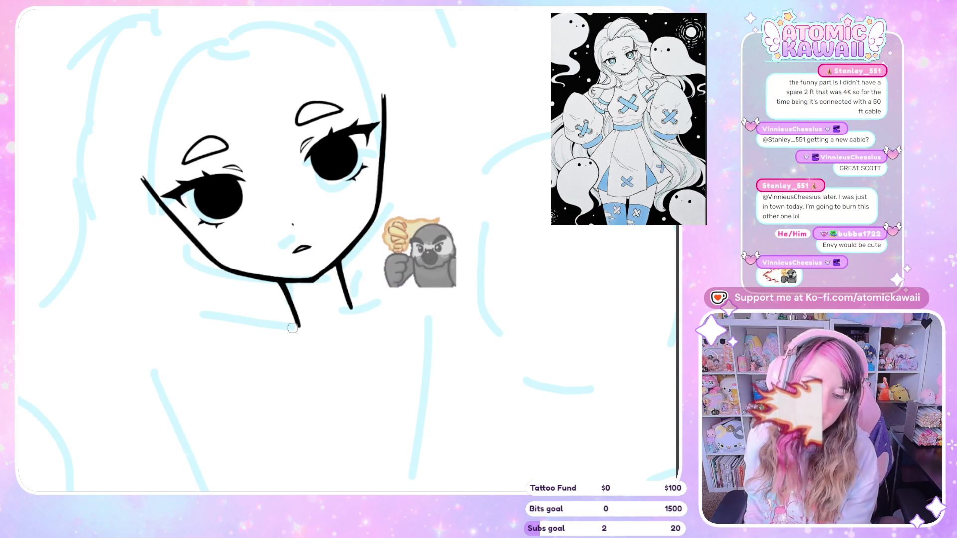
# Toggle the blue sketch off and on twice to check the lineart, then dot the nose tip.
pyautogui.hotkey('ctrl', ',')
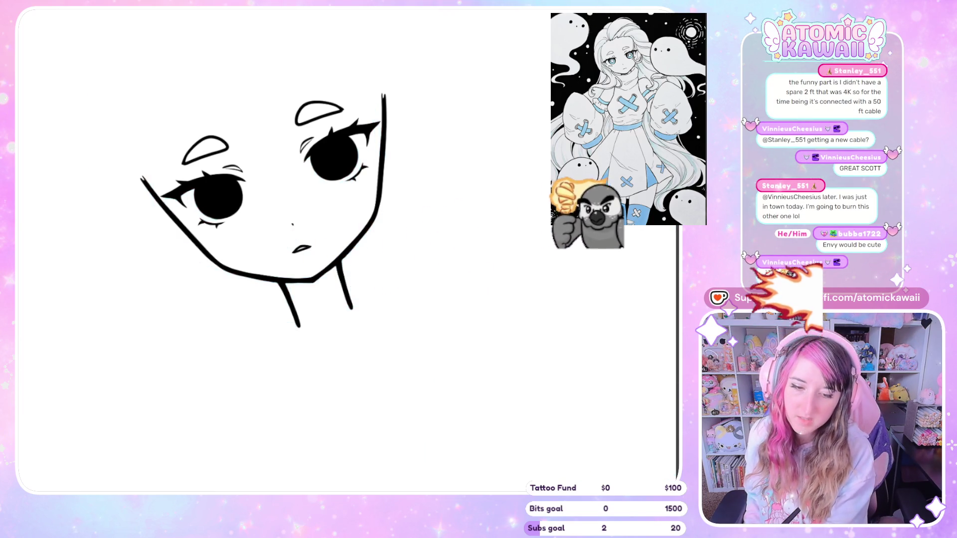
pyautogui.hotkey('ctrl', ',')
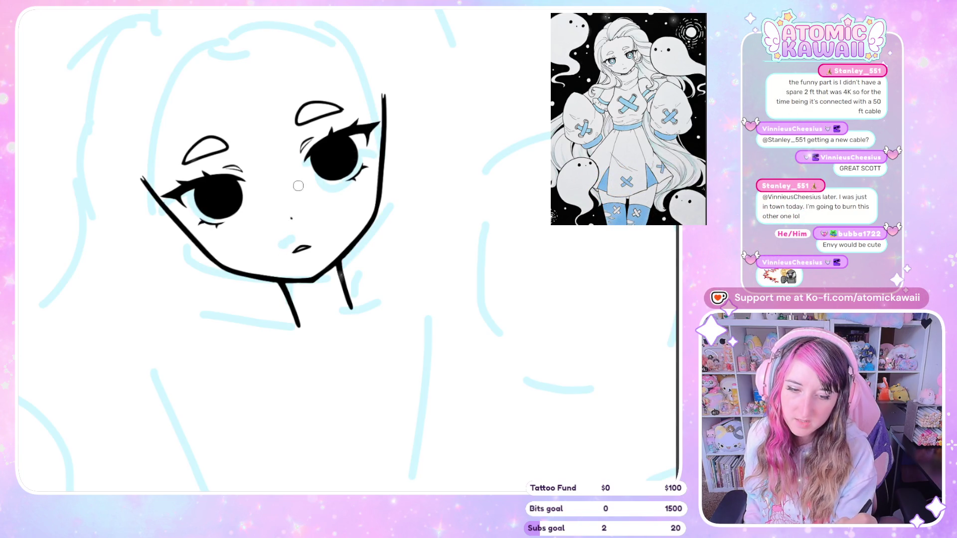
pyautogui.hotkey('ctrl', ',')
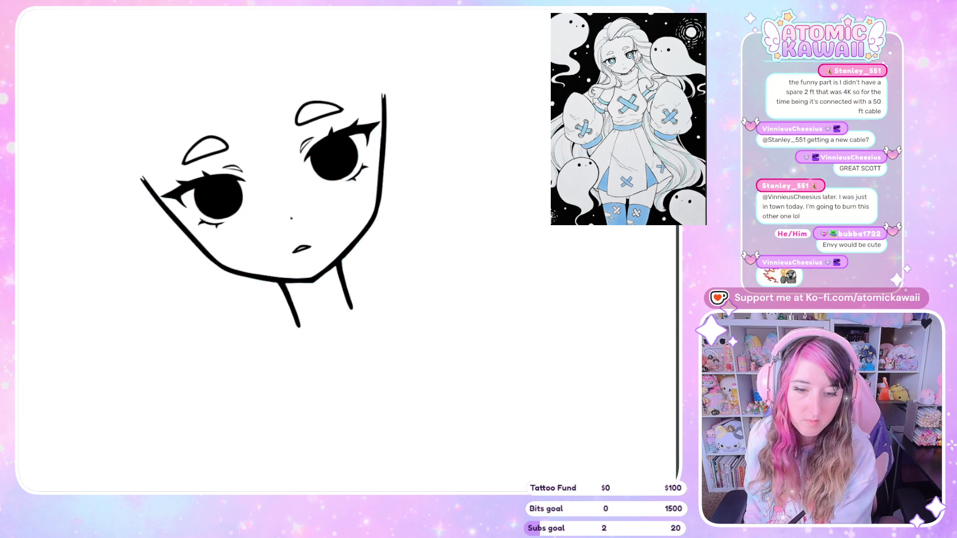
pyautogui.hotkey('ctrl', ',')
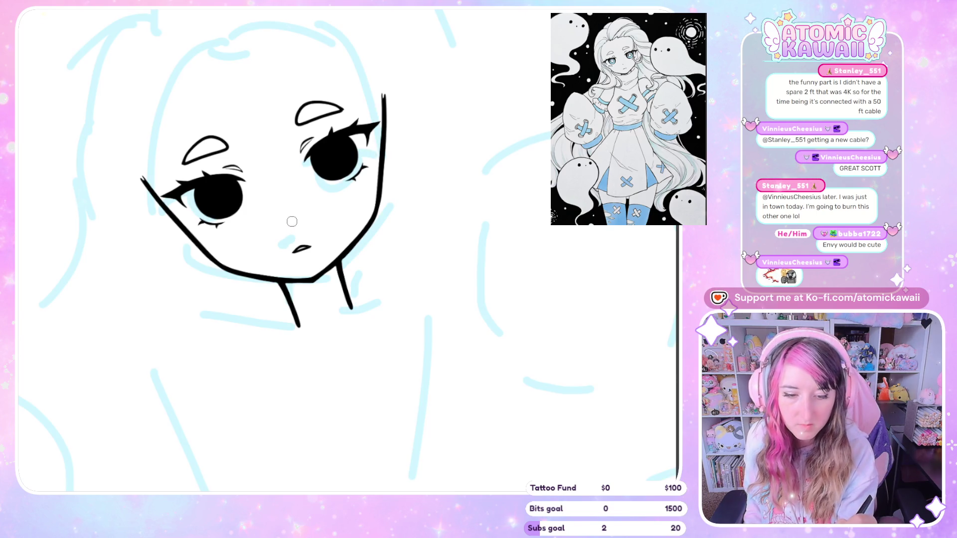
pyautogui.click(291, 220)
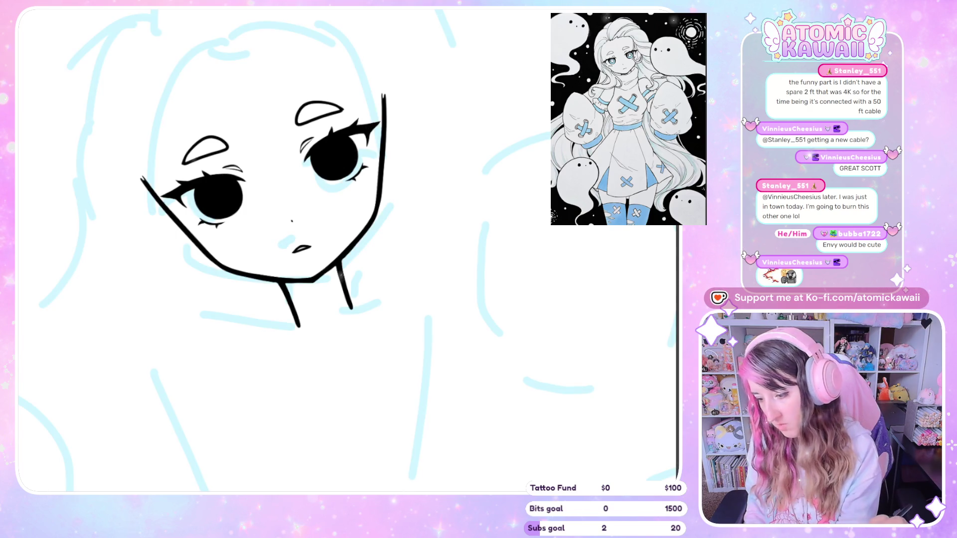
pyautogui.scroll(-3, 393, 63)
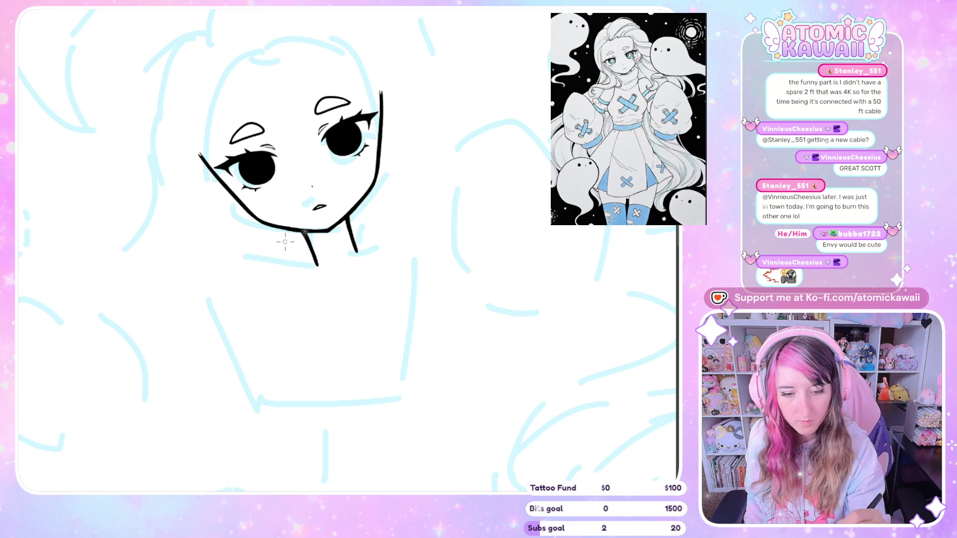
pyautogui.moveTo(285, 242)
pyautogui.mouseDown()
pyautogui.moveTo(328, 246)
pyautogui.moveTo(371, 220)
pyautogui.mouseUp()
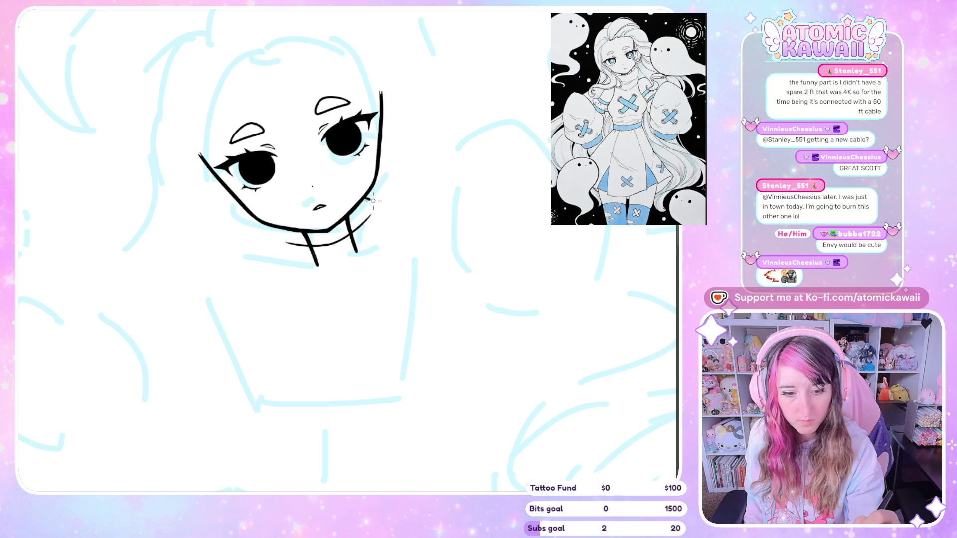
pyautogui.hotkey('ctrl', 'z')
pyautogui.hotkey('ctrl', 'z')
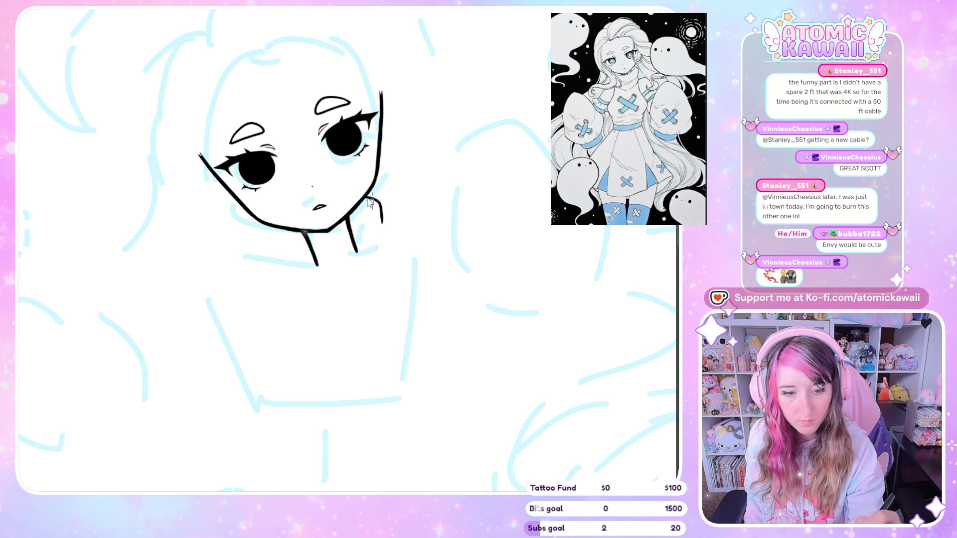
pyautogui.hotkey('ctrl', 'z')
pyautogui.moveTo(366, 197)
pyautogui.mouseDown()
pyautogui.moveTo(384, 207)
pyautogui.moveTo(394, 234)
pyautogui.mouseUp()
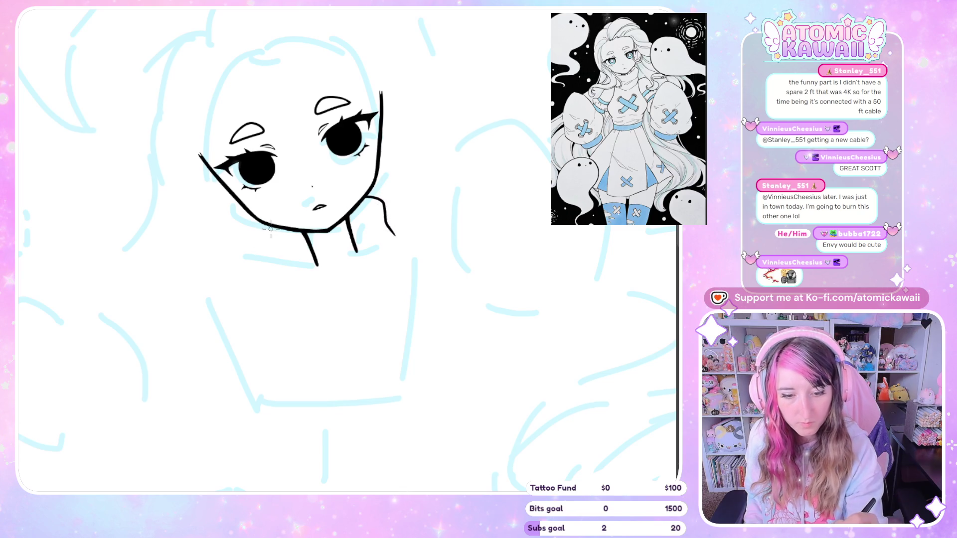
pyautogui.moveTo(270, 227); pyautogui.dragTo(267, 235)
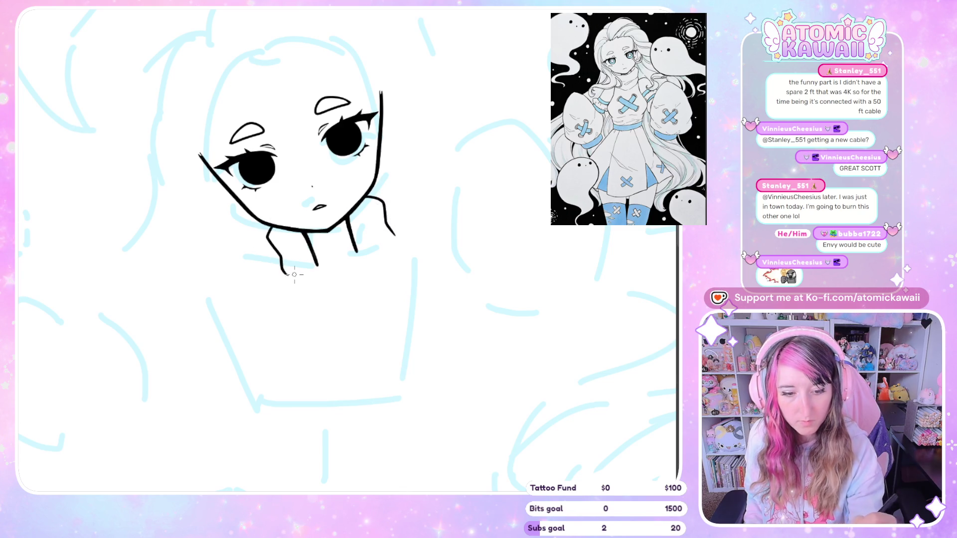
pyautogui.hotkey('ctrl', 'z')
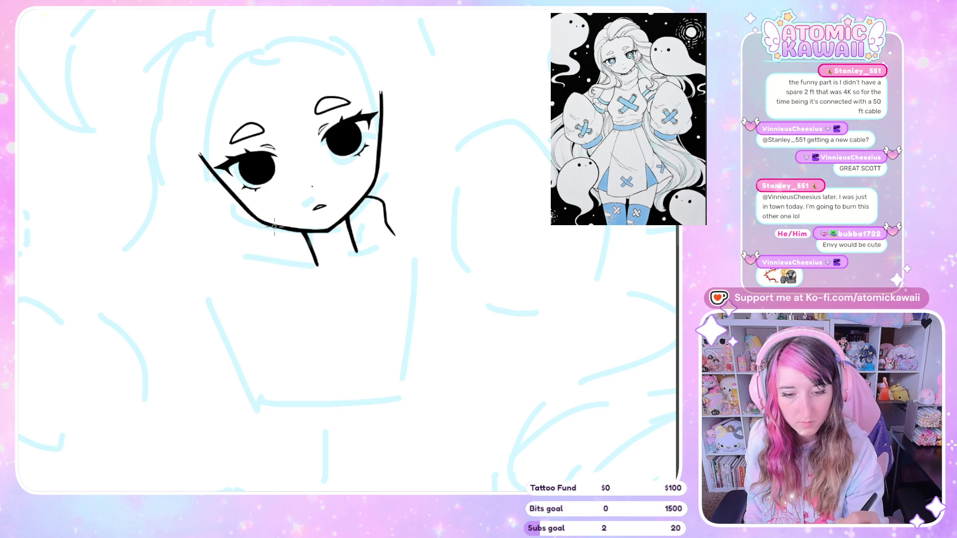
pyautogui.moveTo(272, 227)
pyautogui.mouseDown()
pyautogui.moveTo(263, 243)
pyautogui.moveTo(271, 268)
pyautogui.mouseUp()
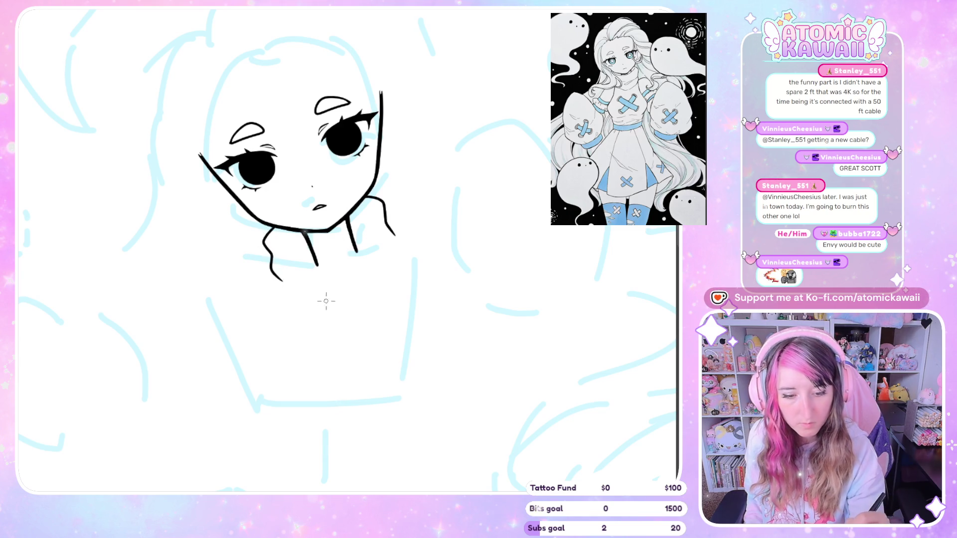
pyautogui.hotkey('ctrl', 'z')
pyautogui.hotkey('ctrl', 'z')
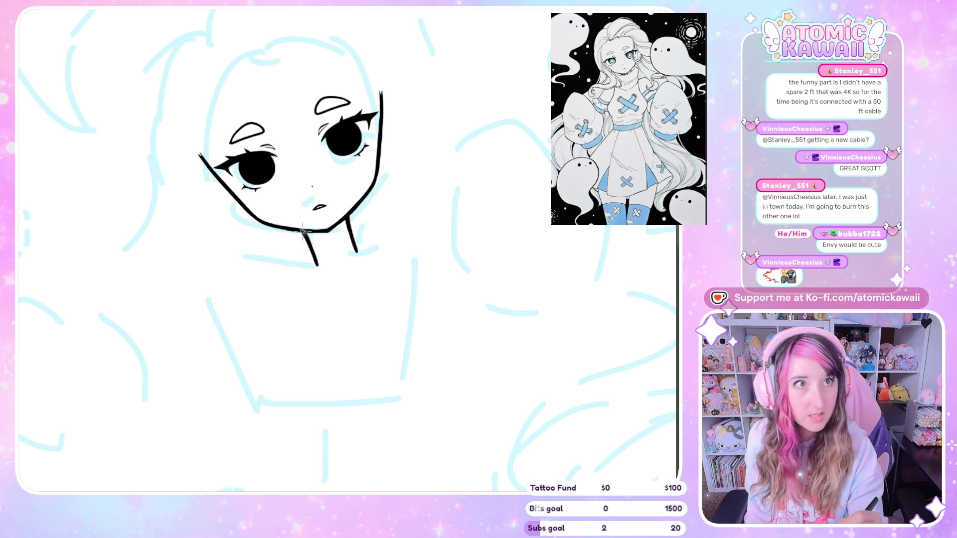
# Ink the left and right sides of the neck down from the jaw.
pyautogui.moveTo(271, 228); pyautogui.dragTo(277, 285)
pyautogui.moveTo(370, 190); pyautogui.dragTo(378, 196)
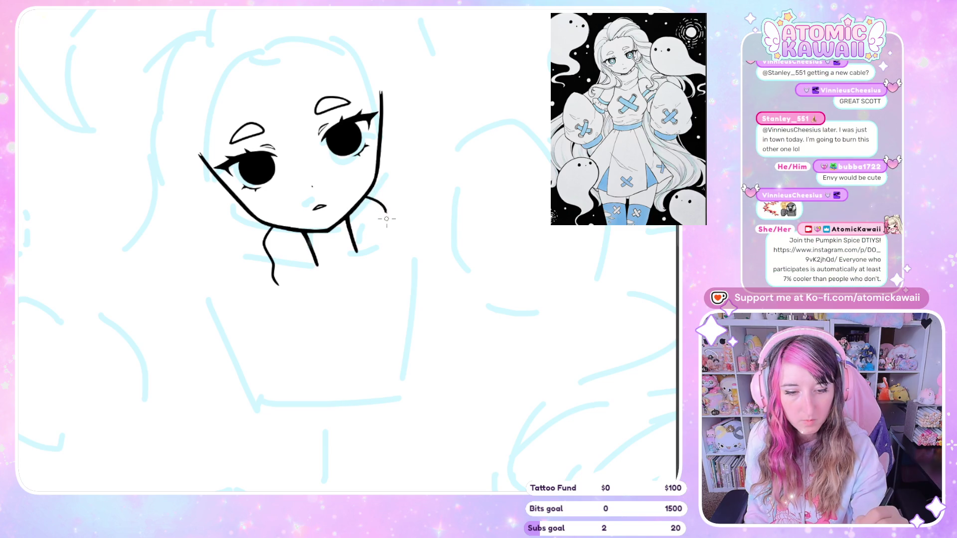
pyautogui.hotkey('ctrl', 'z')
pyautogui.moveTo(367, 195)
pyautogui.mouseDown()
pyautogui.moveTo(384, 205)
pyautogui.moveTo(396, 239)
pyautogui.mouseUp()
# Ink the collar's bottom curve and a short stroke near it, redoing rejected lines.
pyautogui.moveTo(288, 293)
pyautogui.mouseDown()
pyautogui.moveTo(328, 306)
pyautogui.moveTo(394, 243)
pyautogui.mouseUp()
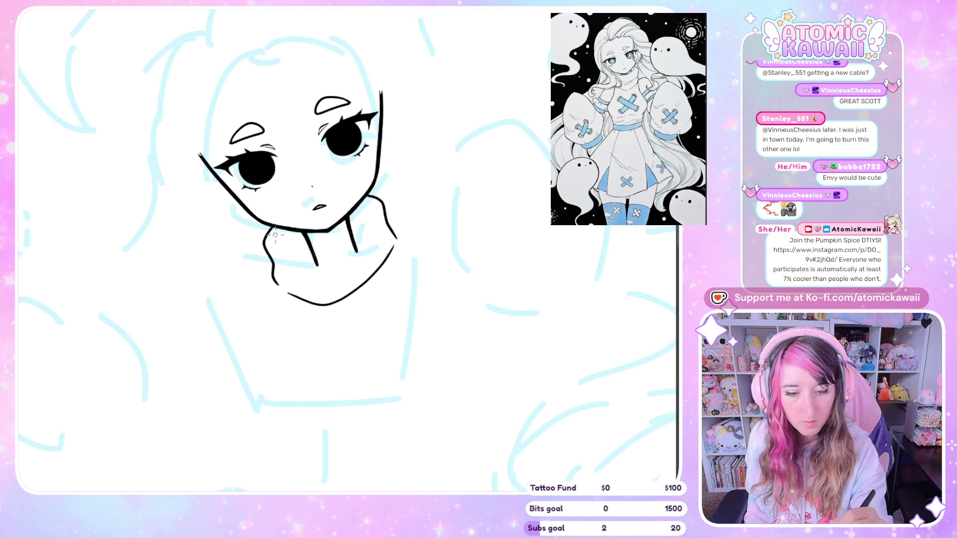
pyautogui.moveTo(305, 240); pyautogui.dragTo(373, 202)
pyautogui.hotkey('ctrl', 'z')
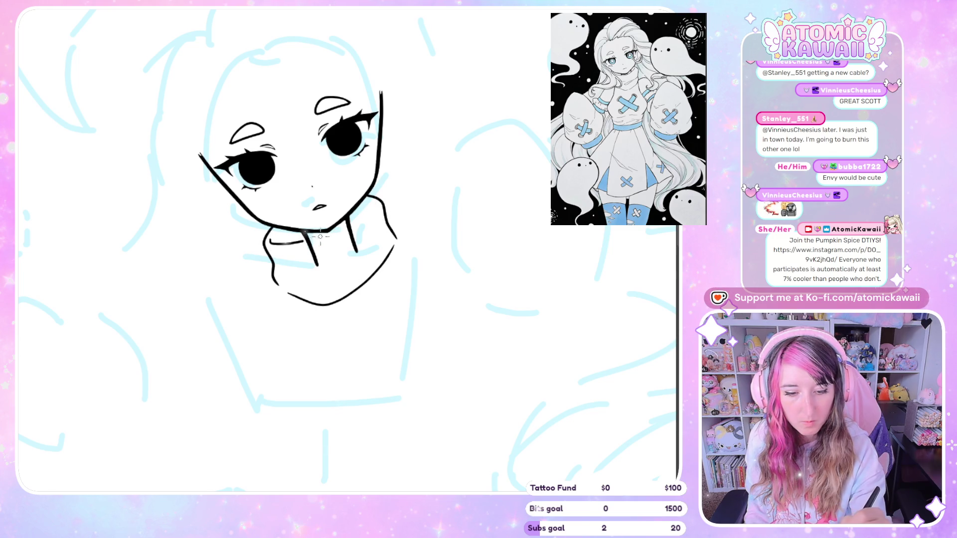
pyautogui.moveTo(304, 237); pyautogui.dragTo(381, 202)
pyautogui.hotkey('ctrl', 'z')
pyautogui.hotkey('ctrl', 'z')
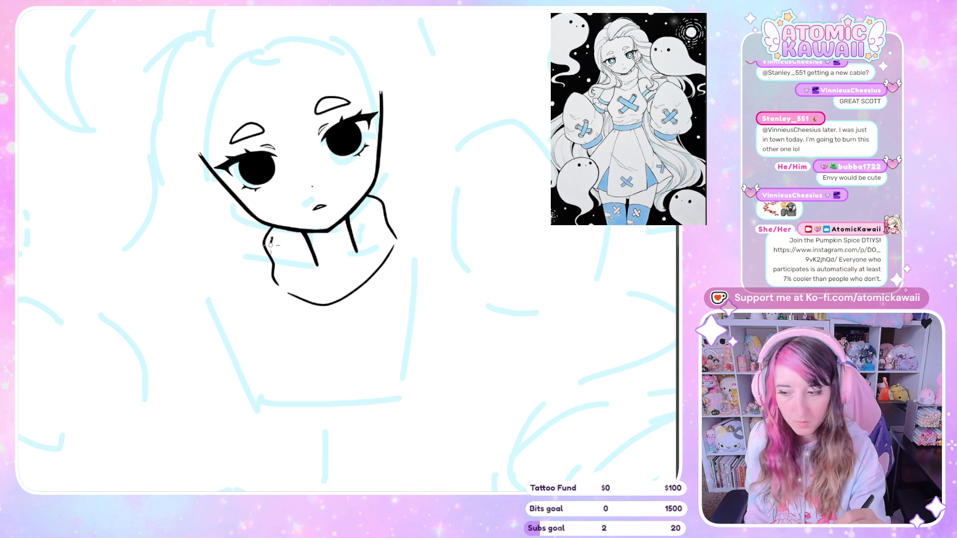
pyautogui.moveTo(287, 250); pyautogui.dragTo(349, 229)
pyautogui.hotkey('ctrl', 'z')
pyautogui.moveTo(270, 238)
pyautogui.mouseDown()
pyautogui.moveTo(352, 228)
pyautogui.moveTo(377, 201)
pyautogui.mouseUp()
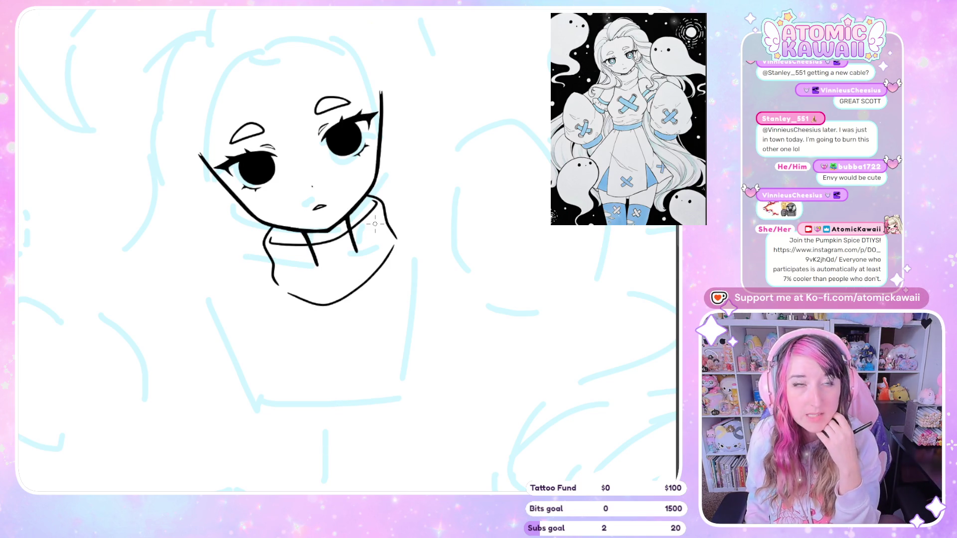
pyautogui.scroll(-3, 374, 224)
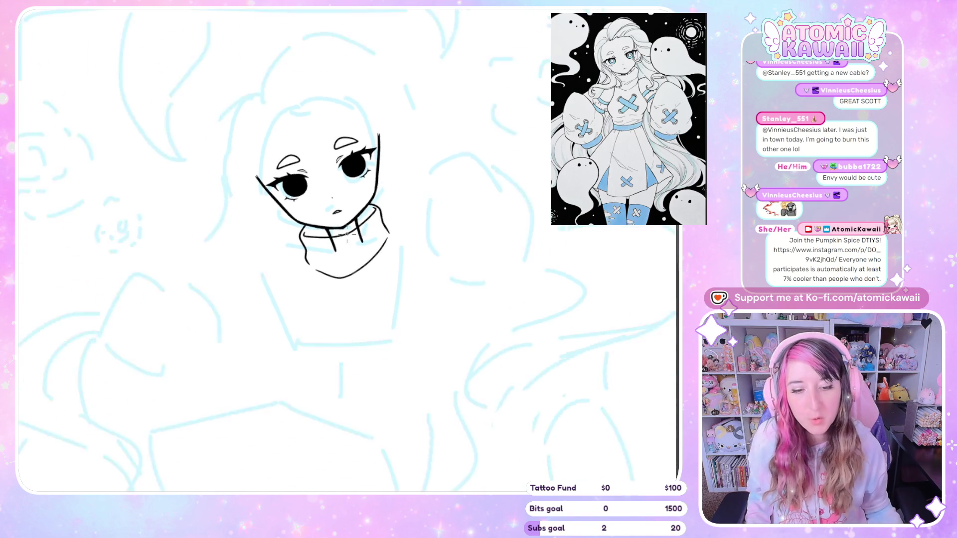
# Try a left-pupil highlight and a couple of head-outline strokes, undoing each.
pyautogui.scroll(3, 350, 106)
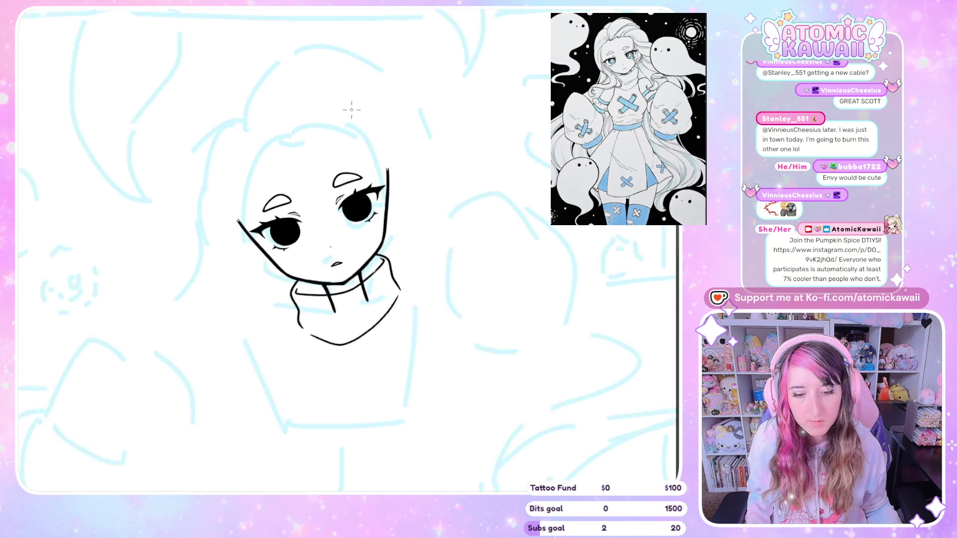
pyautogui.click(274, 244)
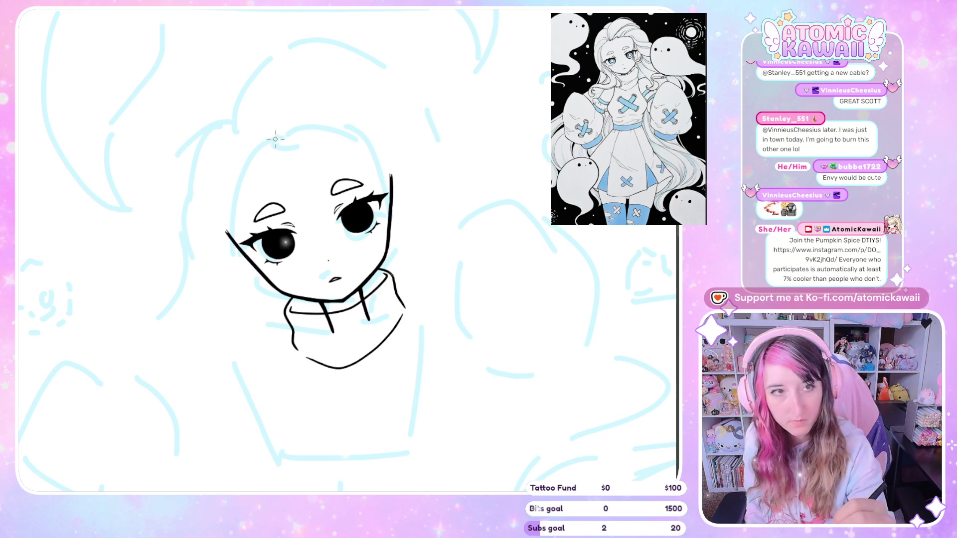
pyautogui.hotkey('ctrl', 'z')
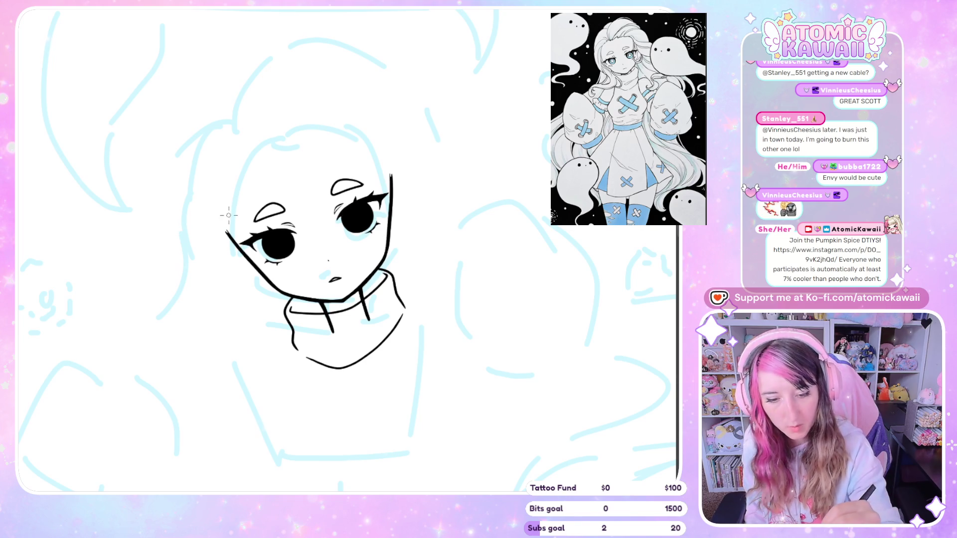
pyautogui.moveTo(226, 219)
pyautogui.mouseDown()
pyautogui.moveTo(221, 192)
pyautogui.moveTo(303, 140)
pyautogui.mouseUp()
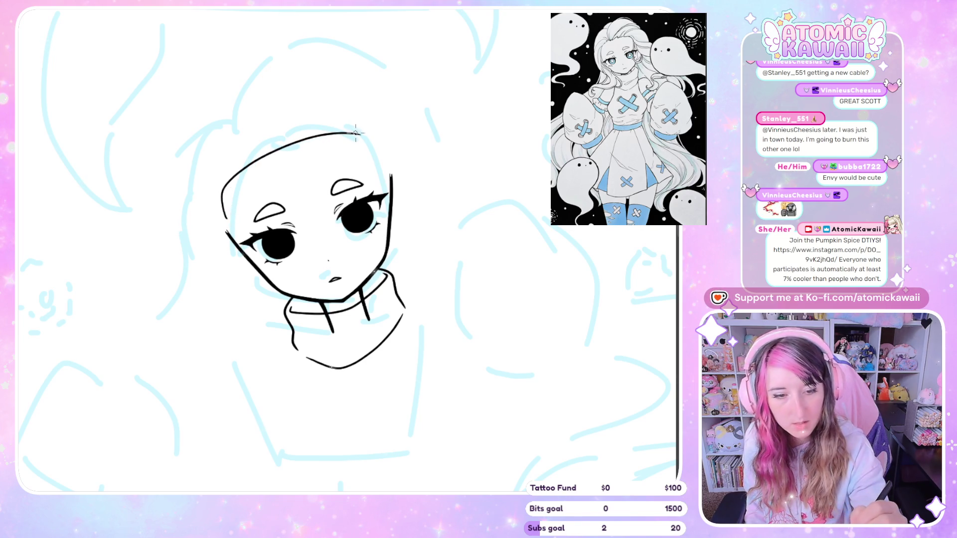
pyautogui.hotkey('ctrl', 'z')
pyautogui.hotkey('ctrl', 'z')
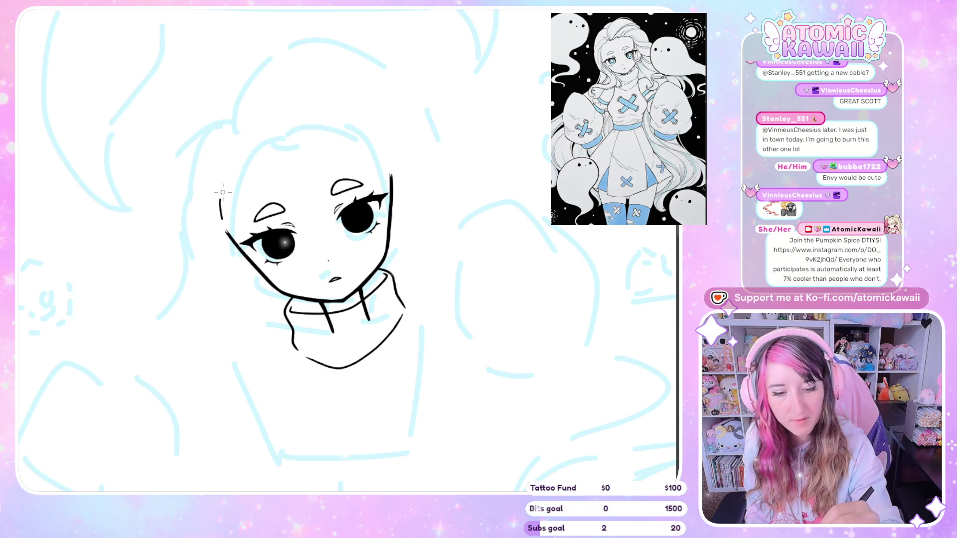
pyautogui.hotkey('ctrl', 'y')
pyautogui.hotkey('ctrl', 'y')
pyautogui.hotkey('ctrl', 'z')
pyautogui.moveTo(222, 218)
pyautogui.mouseDown()
pyautogui.moveTo(226, 185)
pyautogui.moveTo(277, 144)
pyautogui.moveTo(319, 131)
pyautogui.moveTo(380, 159)
pyautogui.moveTo(391, 177)
pyautogui.mouseUp()
pyautogui.hotkey('ctrl', 'z')
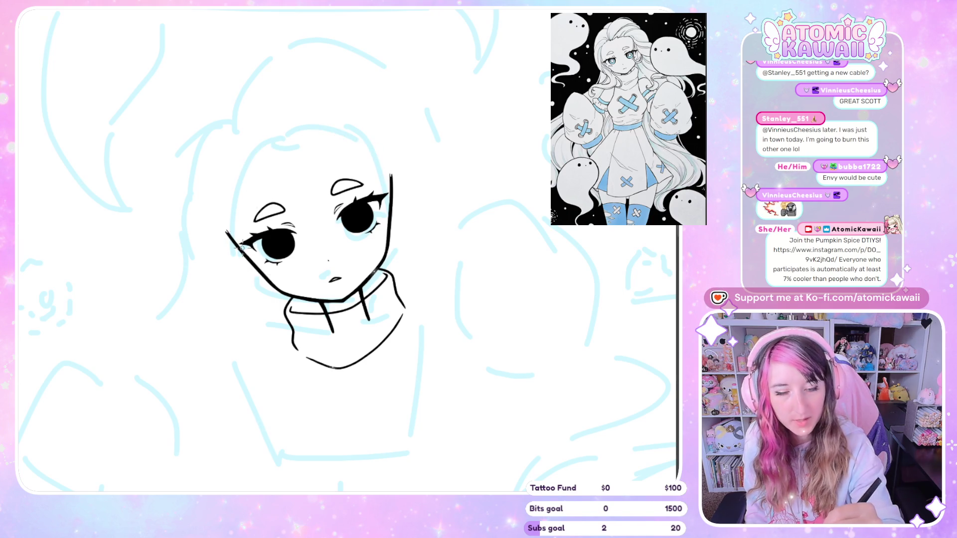
# Draw the head outline from the left jaw over the top, mirror-check it, and black out the left eye highlight.
pyautogui.moveTo(224, 213)
pyautogui.mouseDown()
pyautogui.moveTo(237, 186)
pyautogui.moveTo(278, 149)
pyautogui.moveTo(368, 145)
pyautogui.moveTo(305, 166)
pyautogui.mouseUp()
pyautogui.press('h')
pyautogui.press('h')
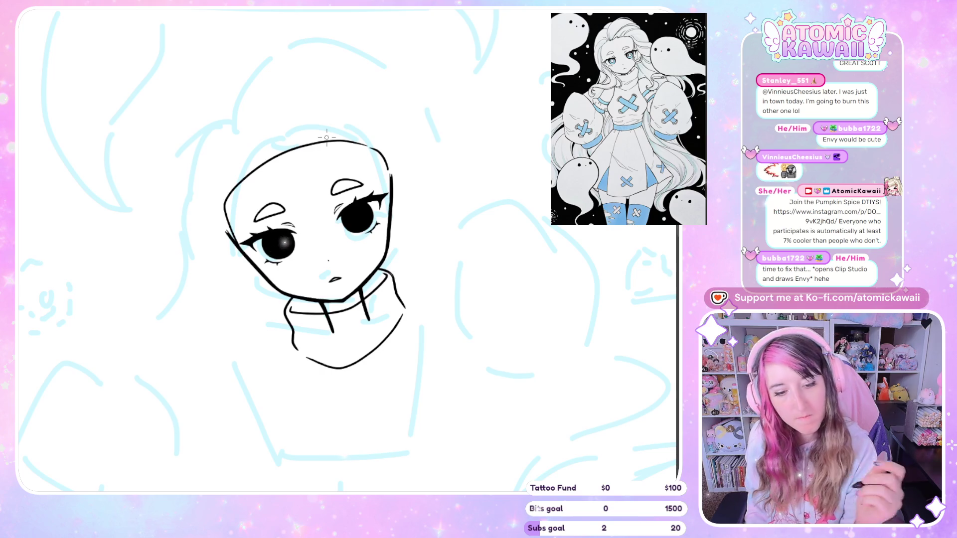
pyautogui.press('h')
pyautogui.hotkey('ctrl', 'z')
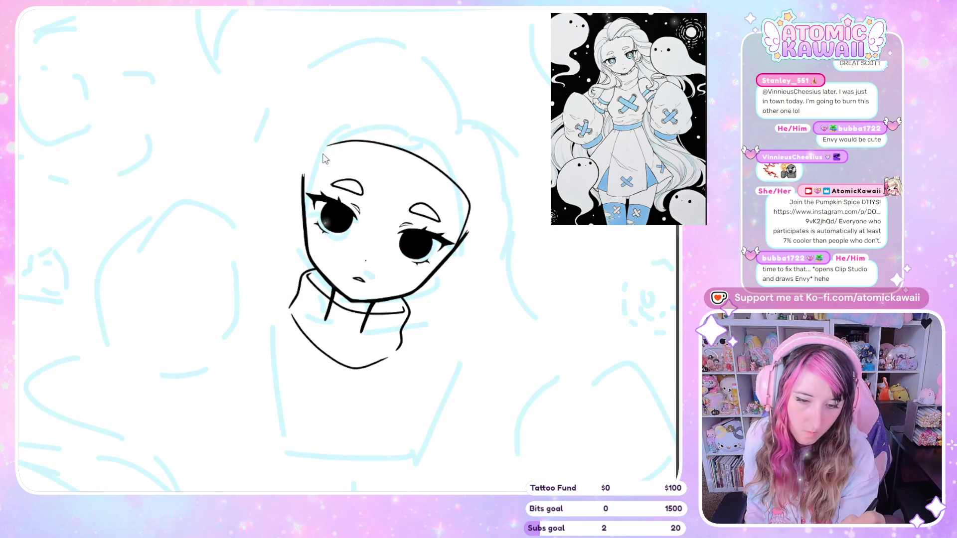
pyautogui.moveTo(319, 147)
pyautogui.mouseDown()
pyautogui.moveTo(305, 192)
pyautogui.moveTo(313, 160)
pyautogui.moveTo(331, 147)
pyautogui.mouseUp()
pyautogui.hotkey('ctrl', 'z')
pyautogui.press('h')
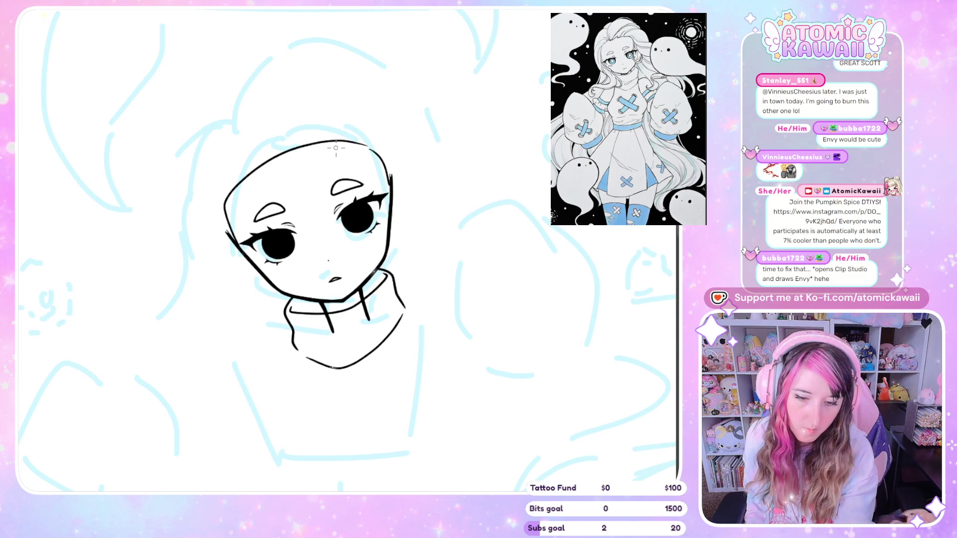
pyautogui.moveTo(269, 245); pyautogui.dragTo(287, 243)
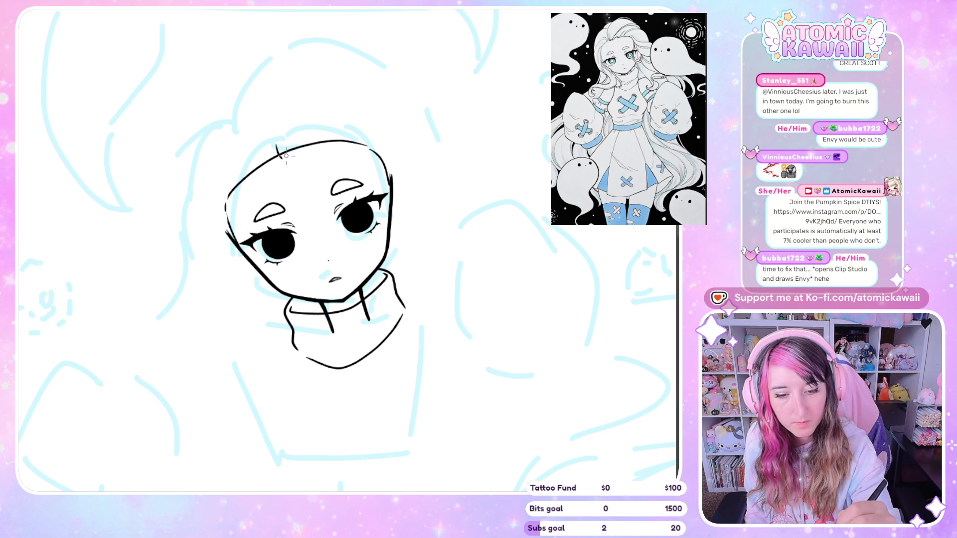
# Ink short hair strands along the top of the head, redoing one miss.
pyautogui.moveTo(275, 146); pyautogui.dragTo(281, 159)
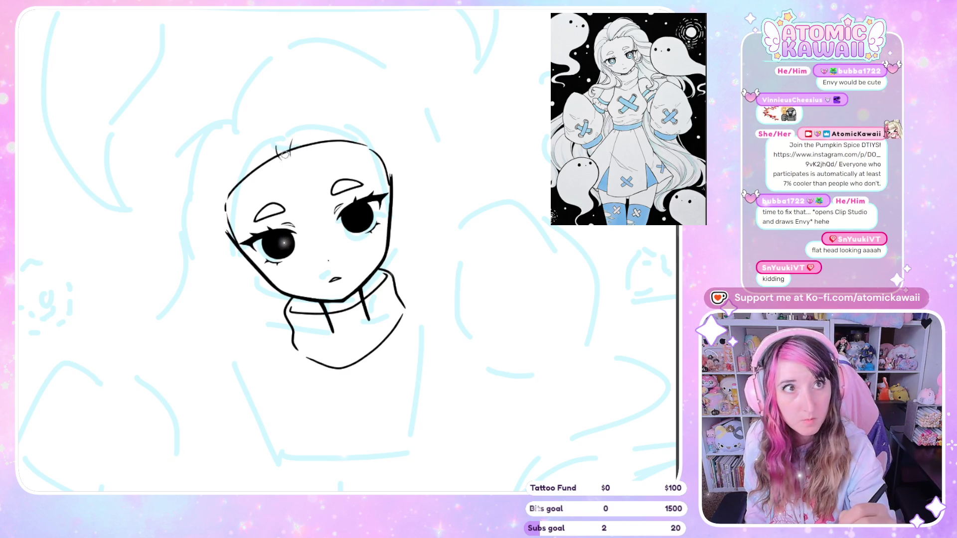
pyautogui.moveTo(305, 147)
pyautogui.mouseDown()
pyautogui.moveTo(324, 134)
pyautogui.moveTo(343, 141)
pyautogui.mouseUp()
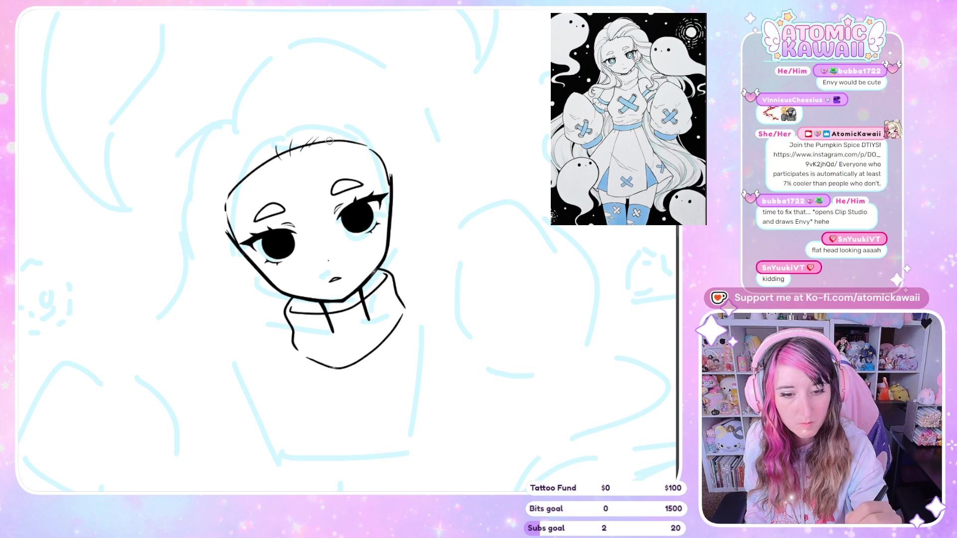
pyautogui.hotkey('ctrl', 'z')
pyautogui.hotkey('ctrl', 'z')
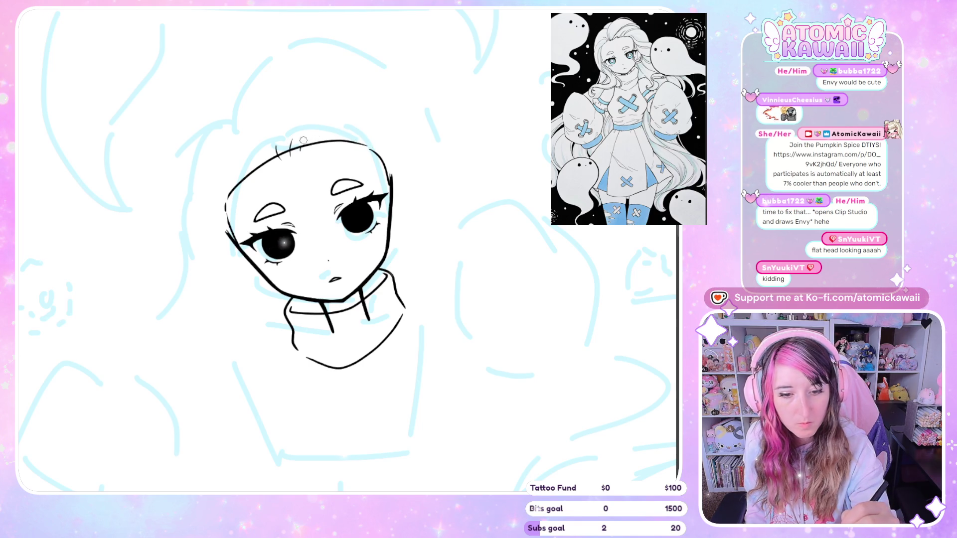
pyautogui.moveTo(339, 127); pyautogui.dragTo(329, 142)
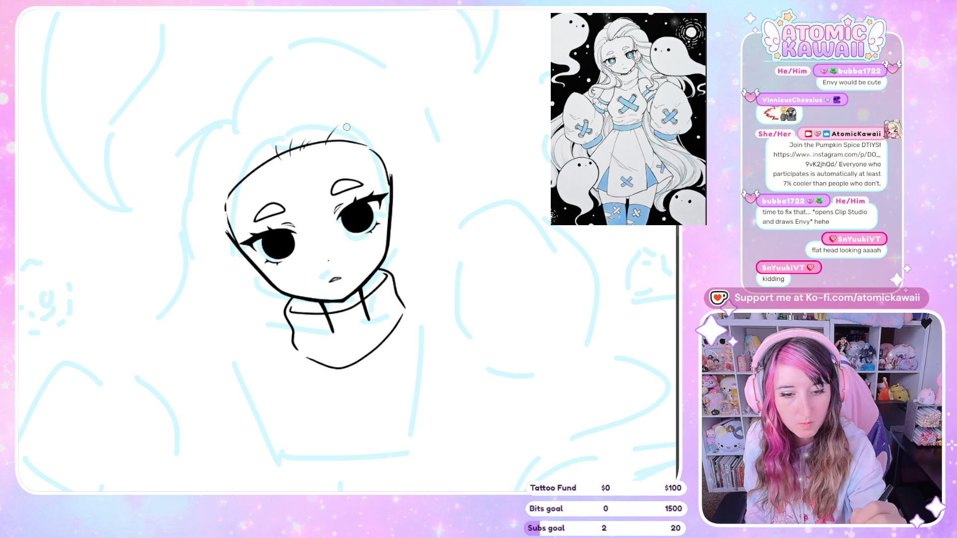
pyautogui.moveTo(374, 141); pyautogui.dragTo(368, 149)
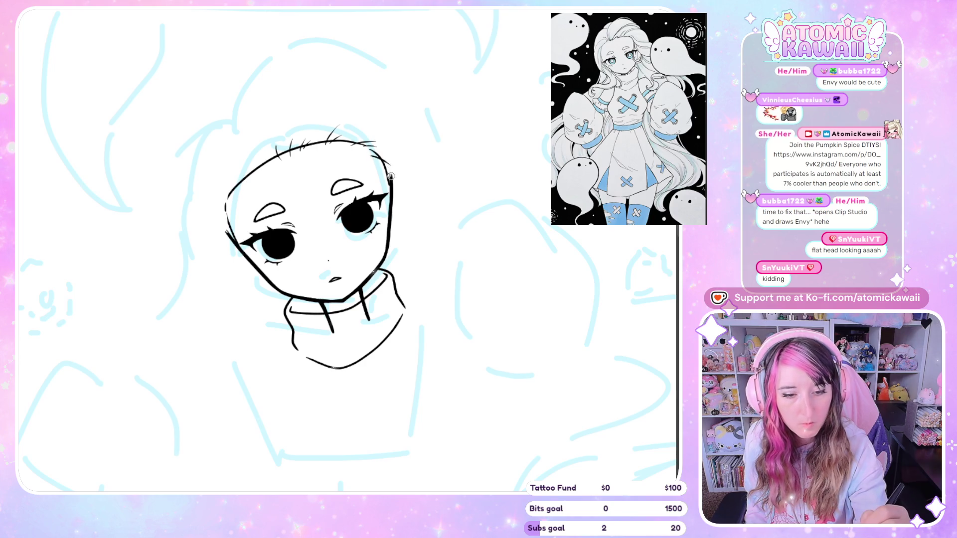
# With the view mirrored, add strands at the top right and thin hair lines extending from both sides.
pyautogui.press('h')
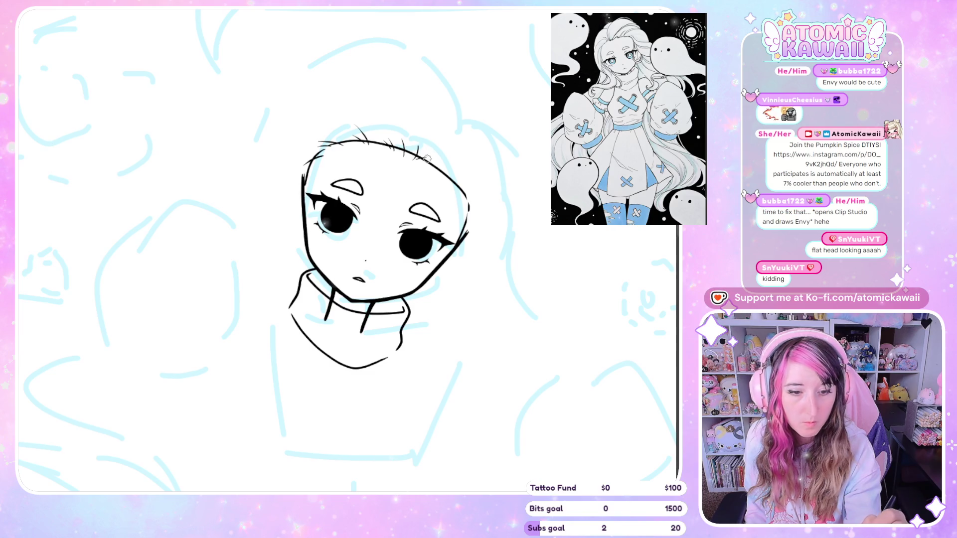
pyautogui.moveTo(439, 162)
pyautogui.mouseDown()
pyautogui.moveTo(432, 168)
pyautogui.moveTo(441, 168)
pyautogui.mouseUp()
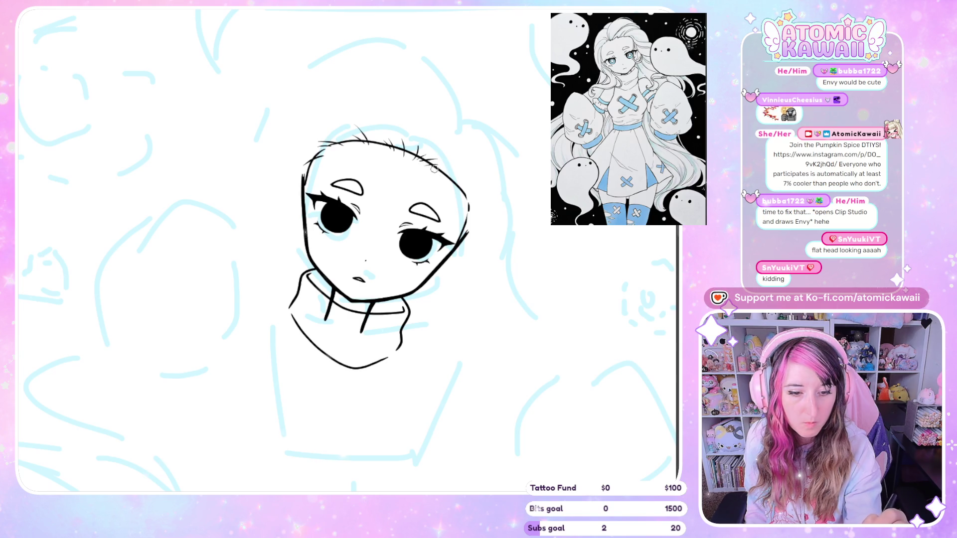
pyautogui.moveTo(437, 163); pyautogui.dragTo(442, 170)
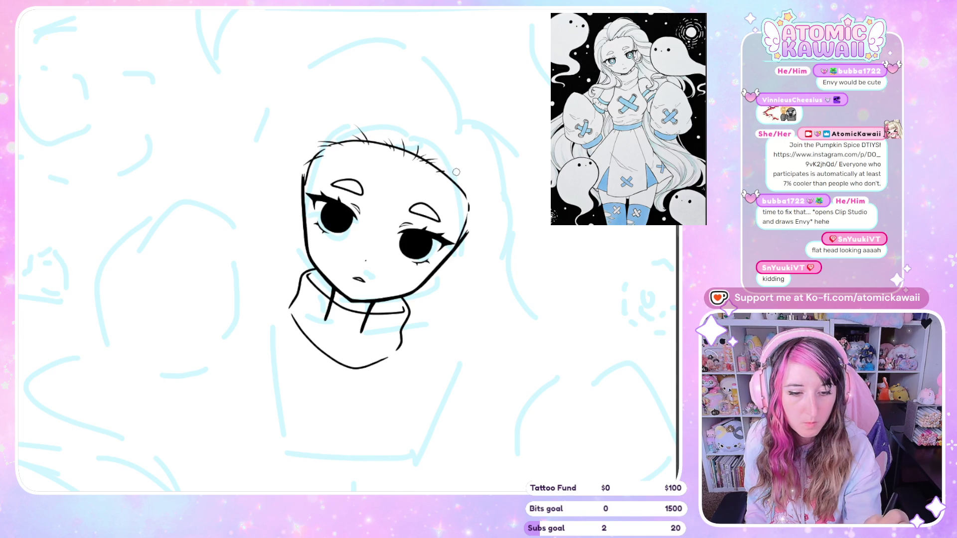
pyautogui.moveTo(450, 178); pyautogui.dragTo(480, 184)
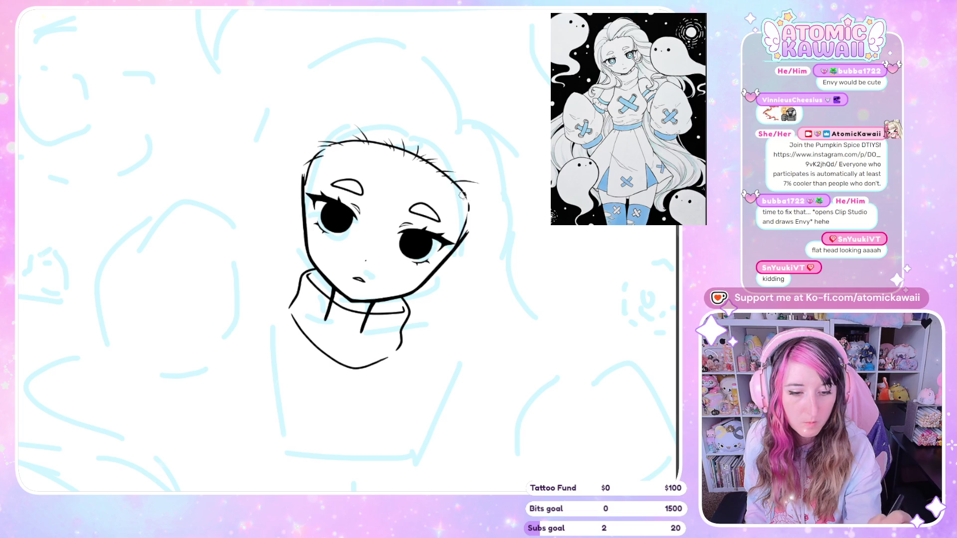
pyautogui.press('h')
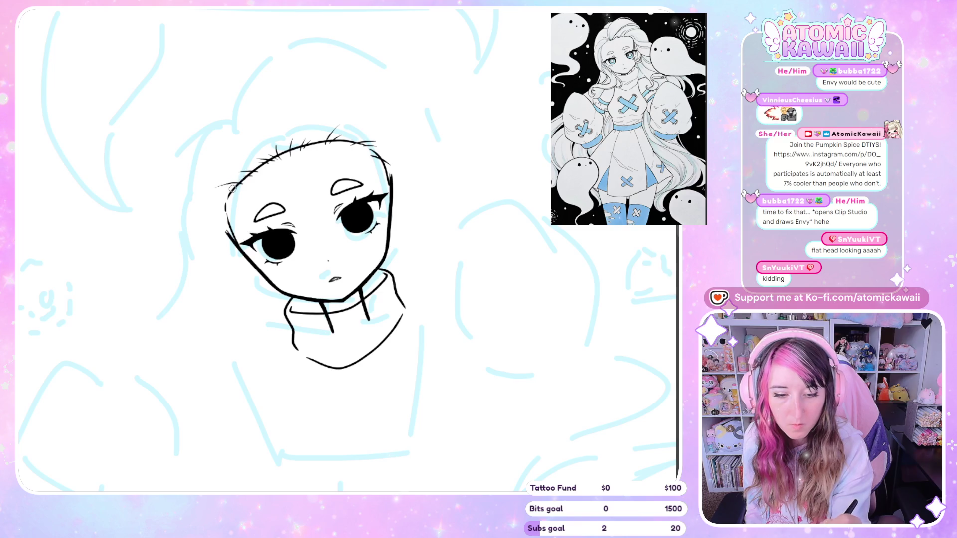
pyautogui.moveTo(238, 184); pyautogui.dragTo(215, 189)
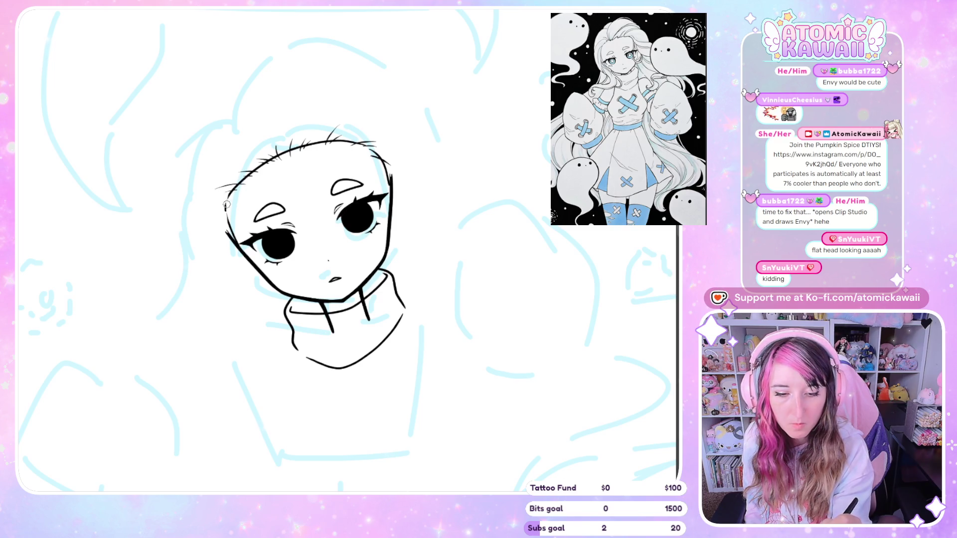
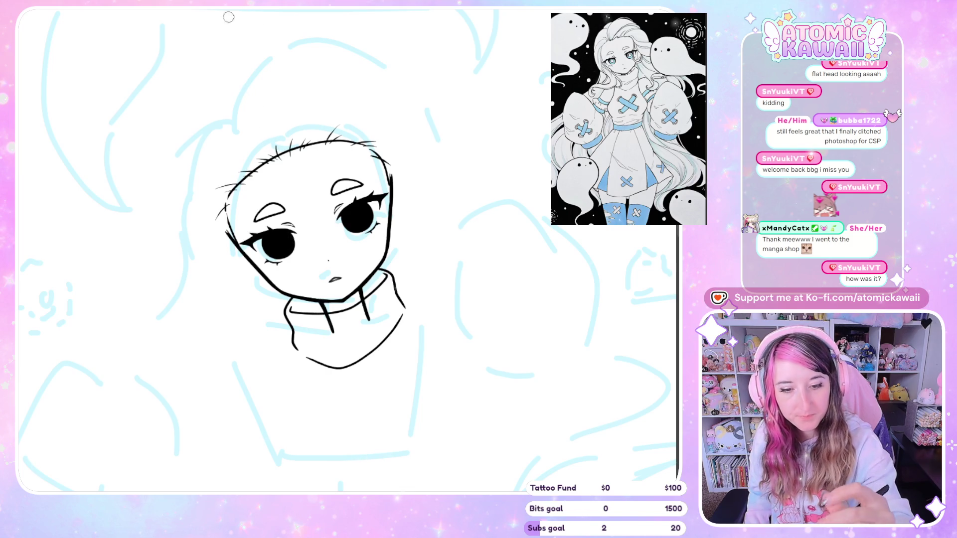
# Ink one long hair arc from the top of the head sweeping right, retrying until it fits.
pyautogui.moveTo(276, 144)
pyautogui.mouseDown()
pyautogui.moveTo(287, 100)
pyautogui.moveTo(305, 89)
pyautogui.mouseUp()
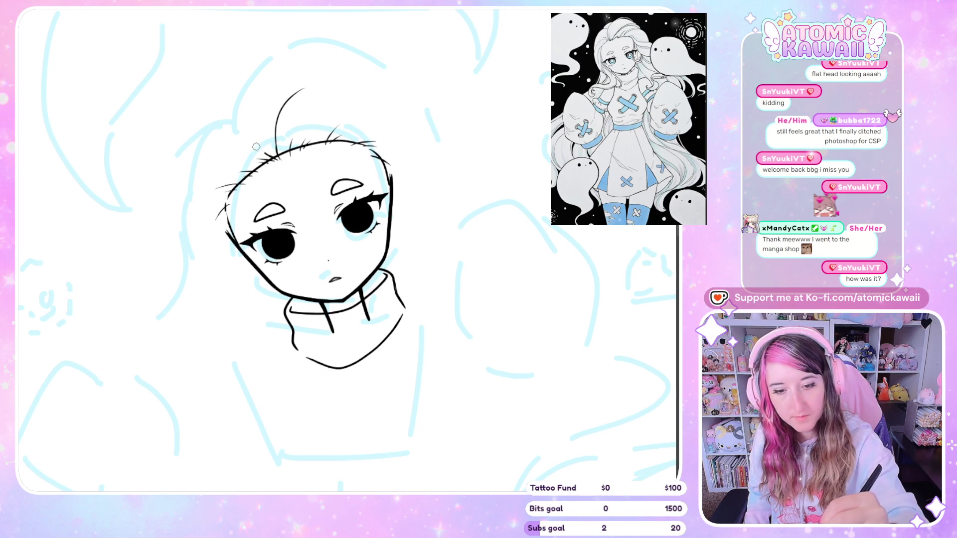
pyautogui.moveTo(264, 155)
pyautogui.mouseDown()
pyautogui.moveTo(242, 105)
pyautogui.moveTo(281, 50)
pyautogui.moveTo(314, 40)
pyautogui.mouseUp()
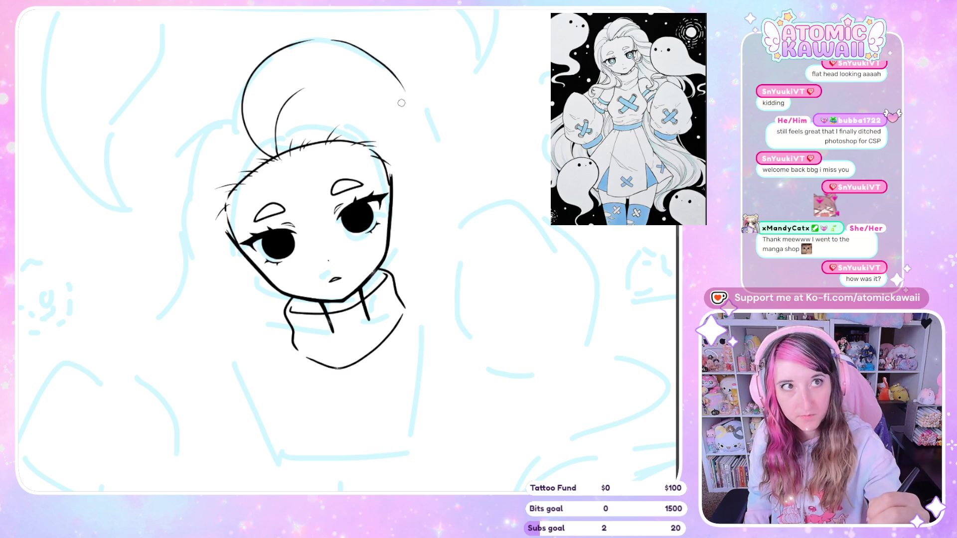
pyautogui.hotkey('ctrl', 'z')
pyautogui.moveTo(264, 155)
pyautogui.mouseDown()
pyautogui.moveTo(253, 138)
pyautogui.moveTo(257, 77)
pyautogui.moveTo(317, 45)
pyautogui.moveTo(344, 47)
pyautogui.mouseUp()
pyautogui.hotkey('ctrl', 'z')
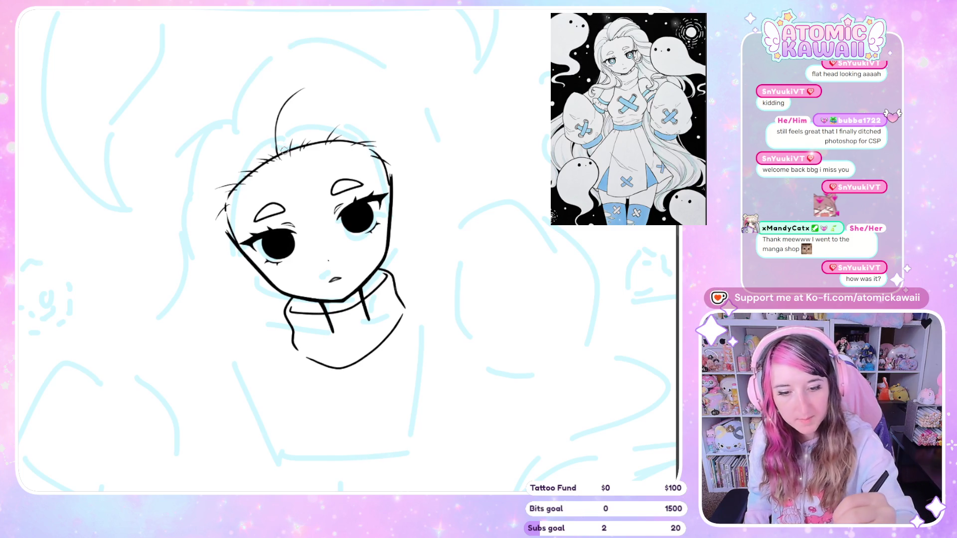
pyautogui.moveTo(276, 159)
pyautogui.mouseDown()
pyautogui.moveTo(256, 89)
pyautogui.moveTo(309, 41)
pyautogui.moveTo(396, 79)
pyautogui.moveTo(429, 148)
pyautogui.moveTo(481, 198)
pyautogui.mouseUp()
pyautogui.hotkey('ctrl', '-')
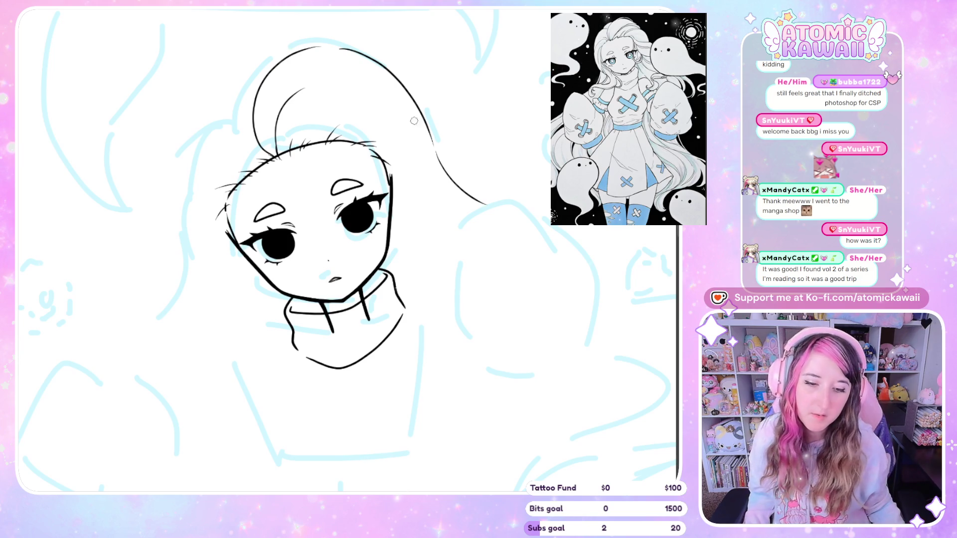
pyautogui.hotkey('ctrl', '-')
pyautogui.hotkey('ctrl', '+')
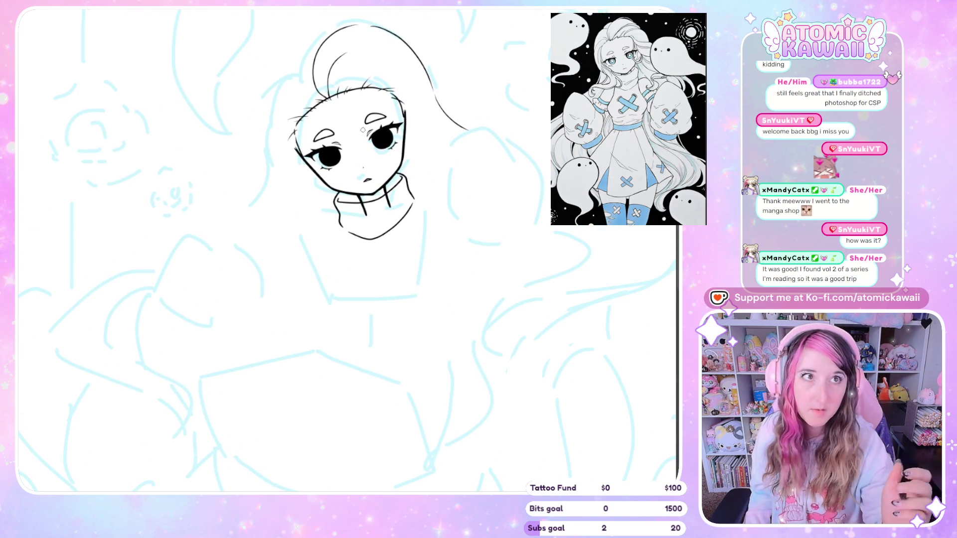
# Ink the short spiky strands curving right from the top of the head.
pyautogui.hotkey('ctrl', 'z')
pyautogui.hotkey('ctrl', 'z')
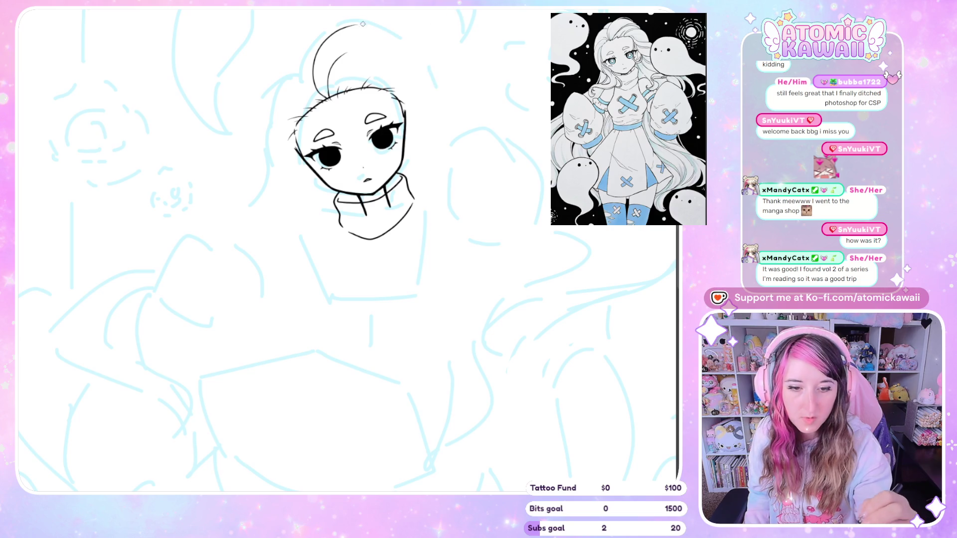
pyautogui.hotkey('ctrl', 'z')
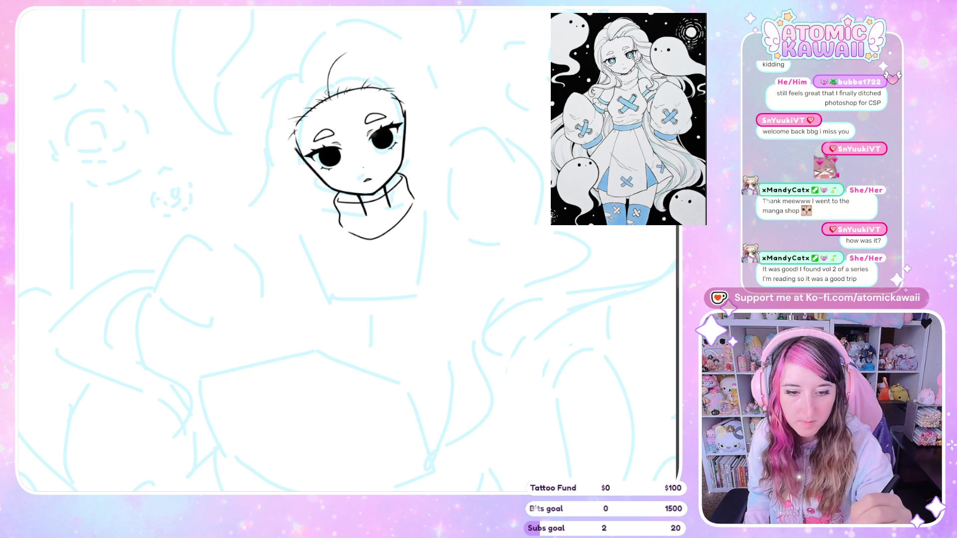
pyautogui.moveTo(311, 79); pyautogui.dragTo(379, 22)
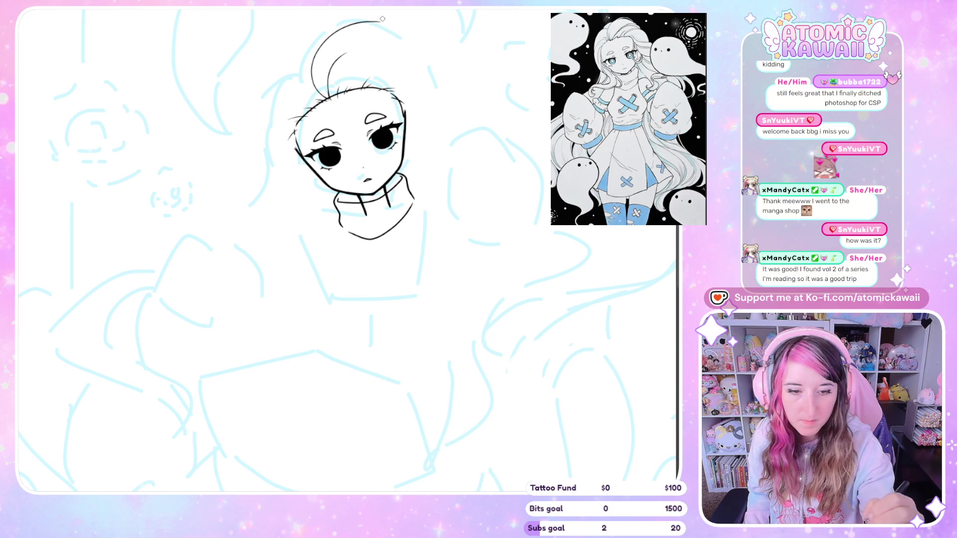
pyautogui.hotkey('ctrl', 'z')
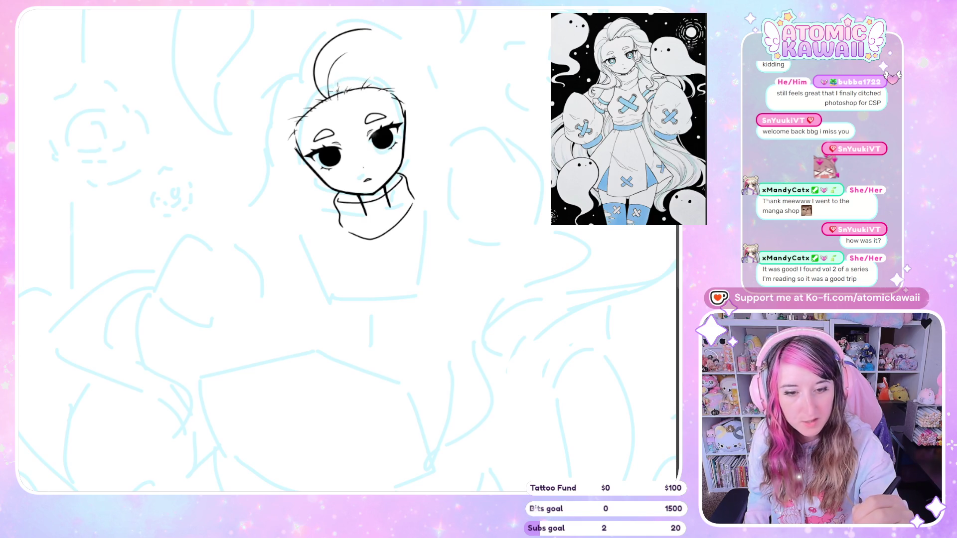
pyautogui.moveTo(343, 78)
pyautogui.mouseDown()
pyautogui.moveTo(366, 49)
pyautogui.moveTo(401, 38)
pyautogui.mouseUp()
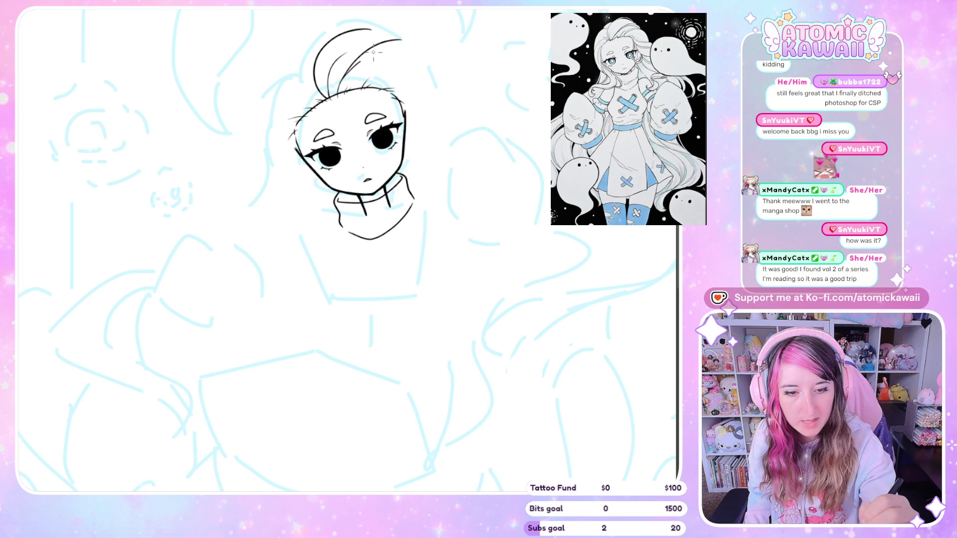
pyautogui.hotkey('ctrl', 'z')
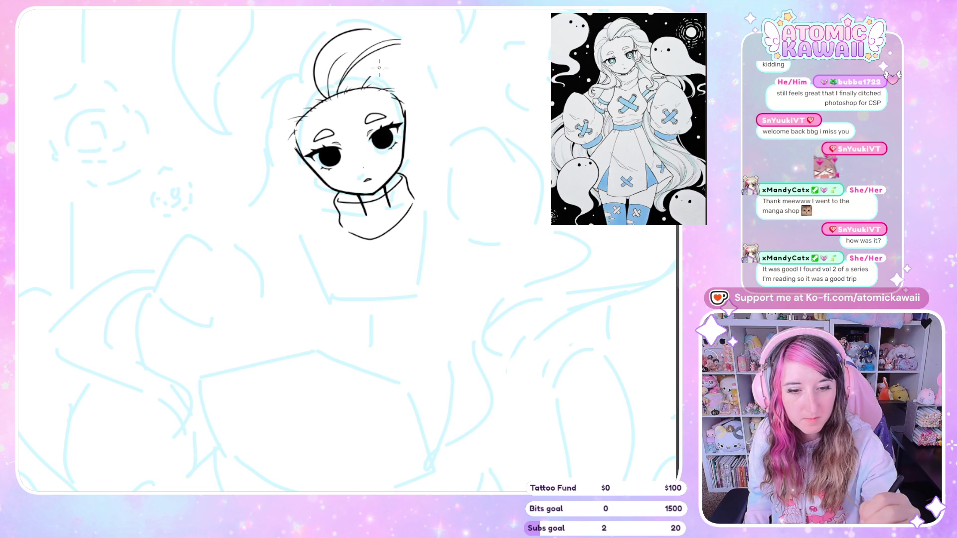
pyautogui.moveTo(369, 77); pyautogui.dragTo(414, 56)
pyautogui.moveTo(373, 80); pyautogui.dragTo(410, 74)
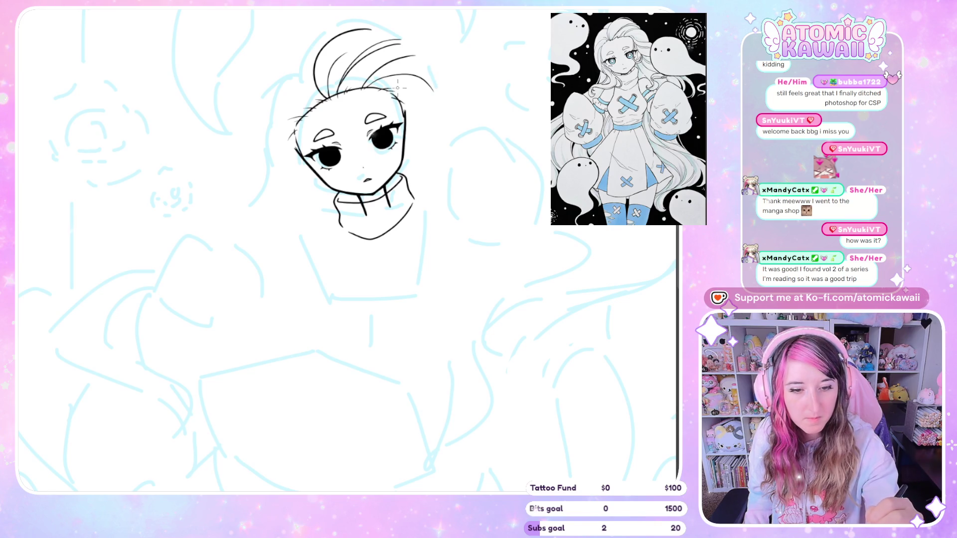
pyautogui.hotkey('ctrl', 'z')
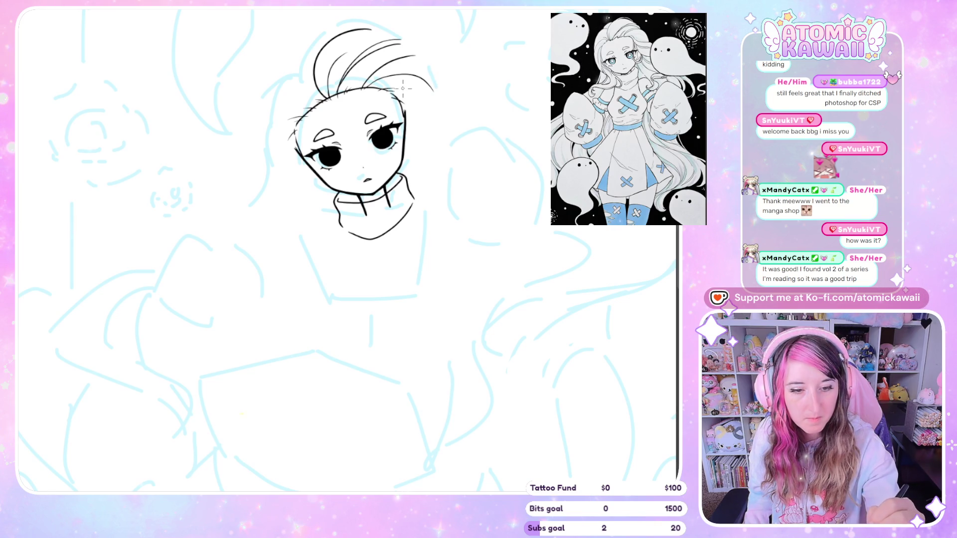
pyautogui.moveTo(403, 89); pyautogui.dragTo(457, 106)
pyautogui.hotkey('ctrl', 'z')
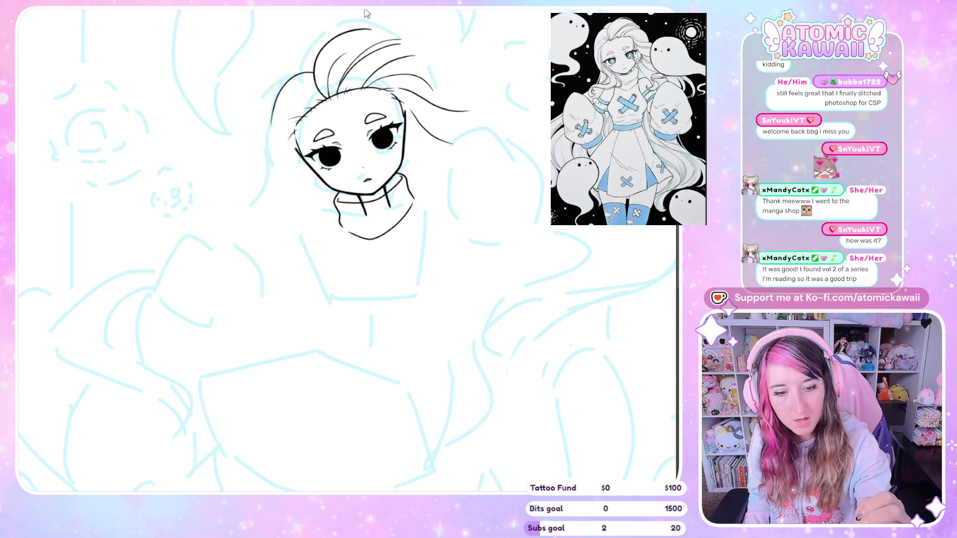
pyautogui.hotkey('ctrl', 'z')
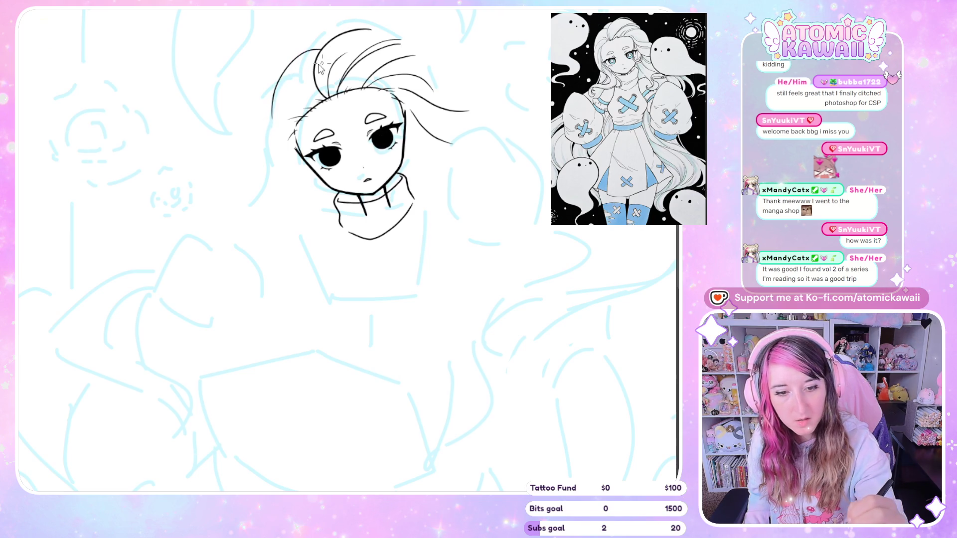
# Add wavy strands down the left of the face, erase strays, and extend a long strand right.
pyautogui.moveTo(313, 56)
pyautogui.mouseDown()
pyautogui.moveTo(285, 73)
pyautogui.moveTo(273, 120)
pyautogui.mouseUp()
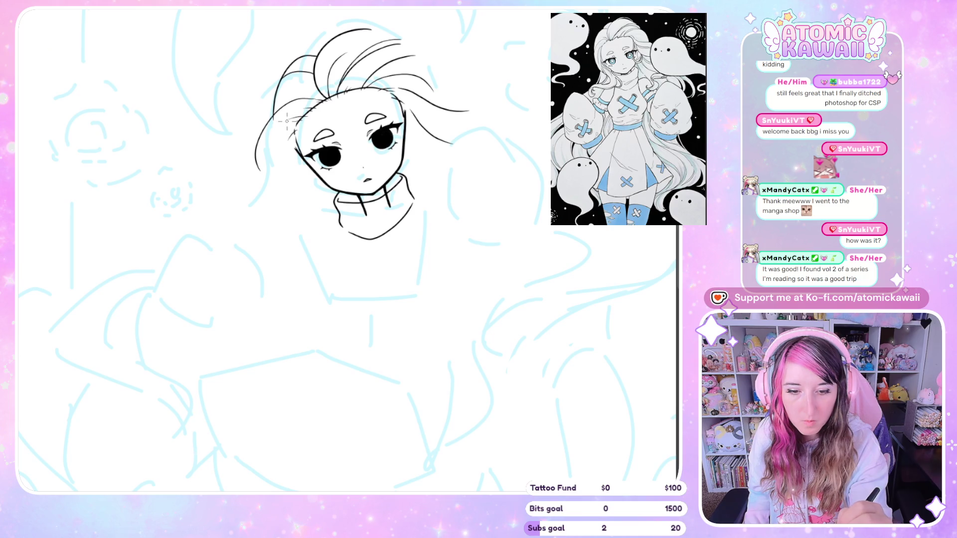
pyautogui.moveTo(286, 180); pyautogui.dragTo(289, 119)
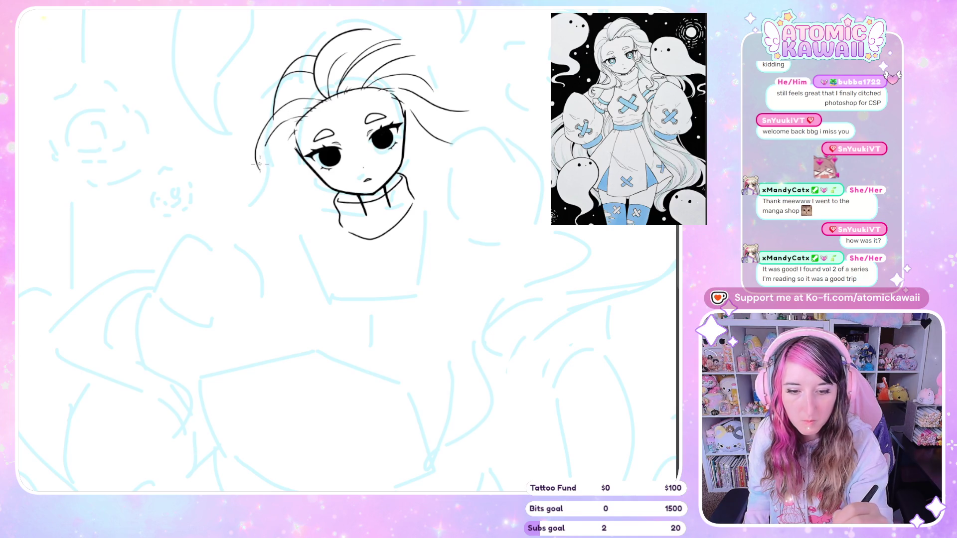
pyautogui.hotkey('ctrl', 'z')
pyautogui.moveTo(281, 204); pyautogui.dragTo(267, 194)
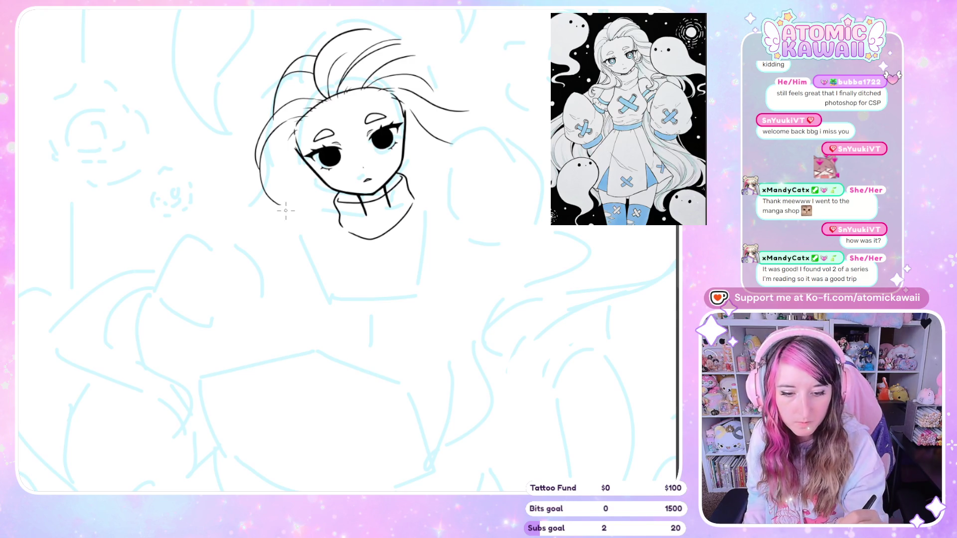
pyautogui.moveTo(310, 245); pyautogui.dragTo(269, 258)
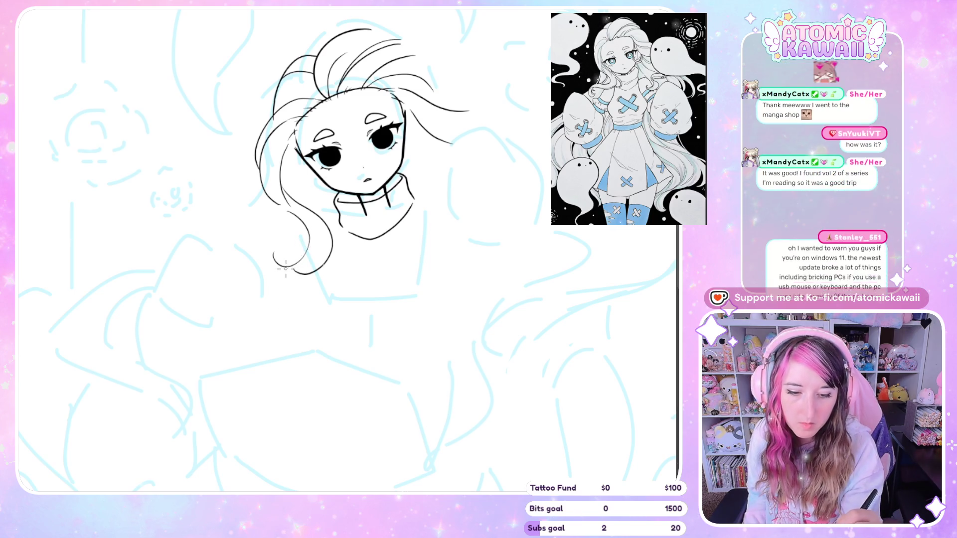
pyautogui.moveTo(383, 140); pyautogui.dragTo(389, 135)
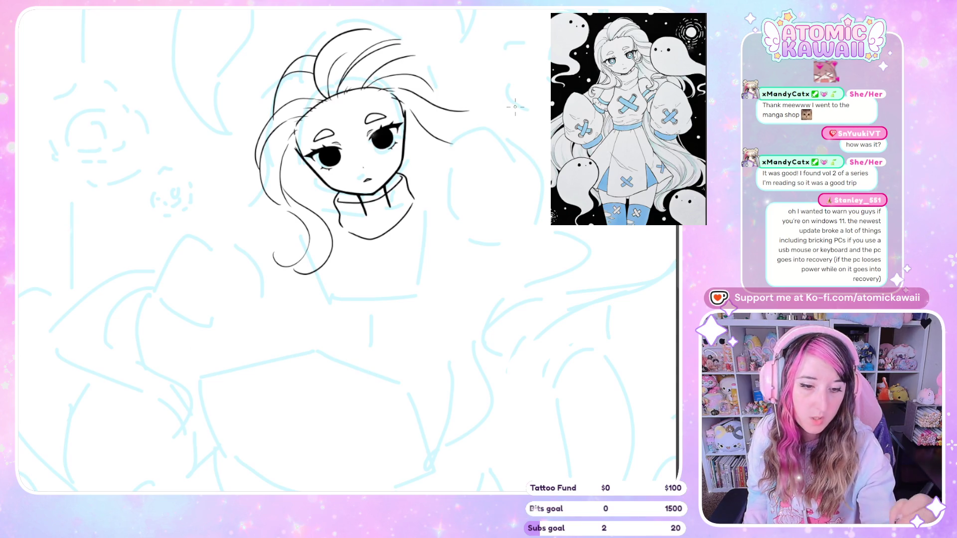
pyautogui.moveTo(477, 109); pyautogui.dragTo(548, 119)
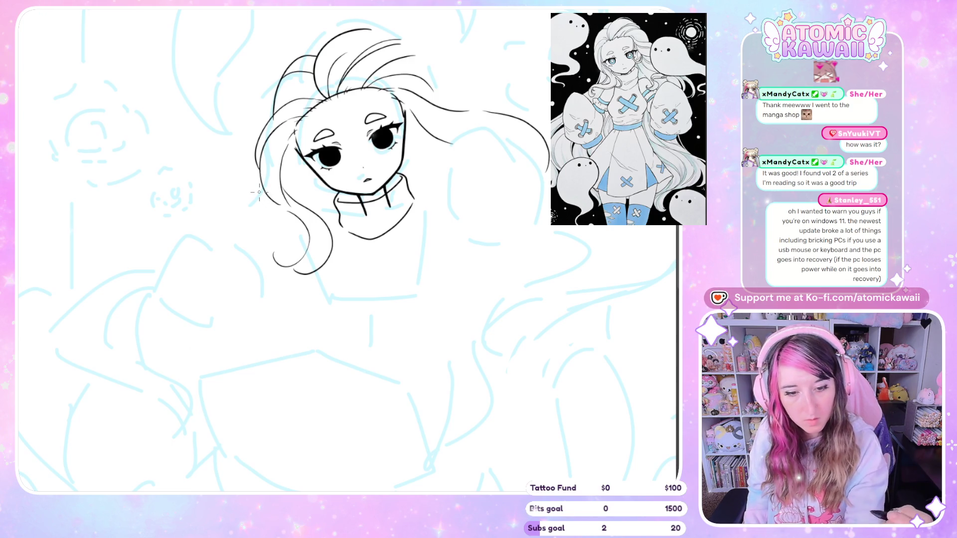
pyautogui.moveTo(261, 189); pyautogui.dragTo(209, 227)
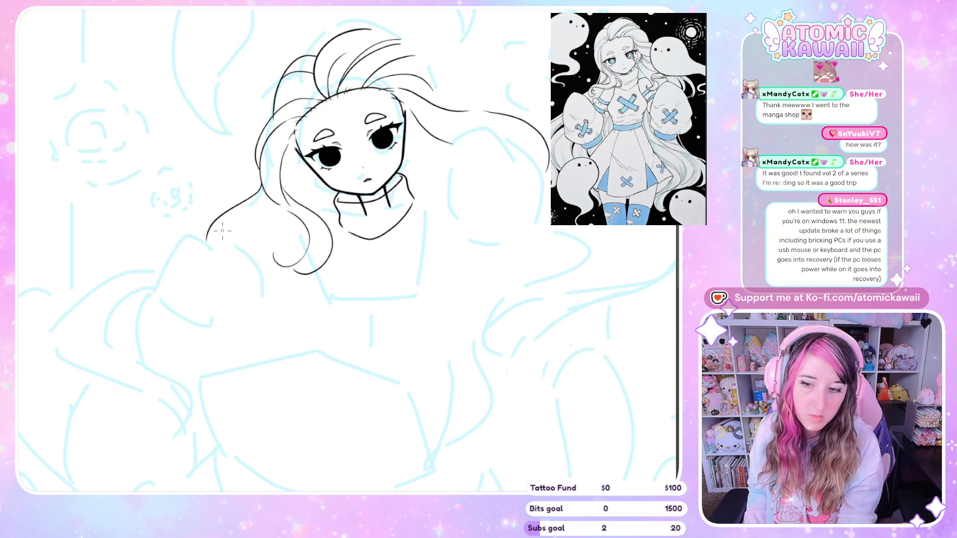
# Try strokes for the long hair lock flowing down-left from the head.
pyautogui.scroll(-5, 229, 247)
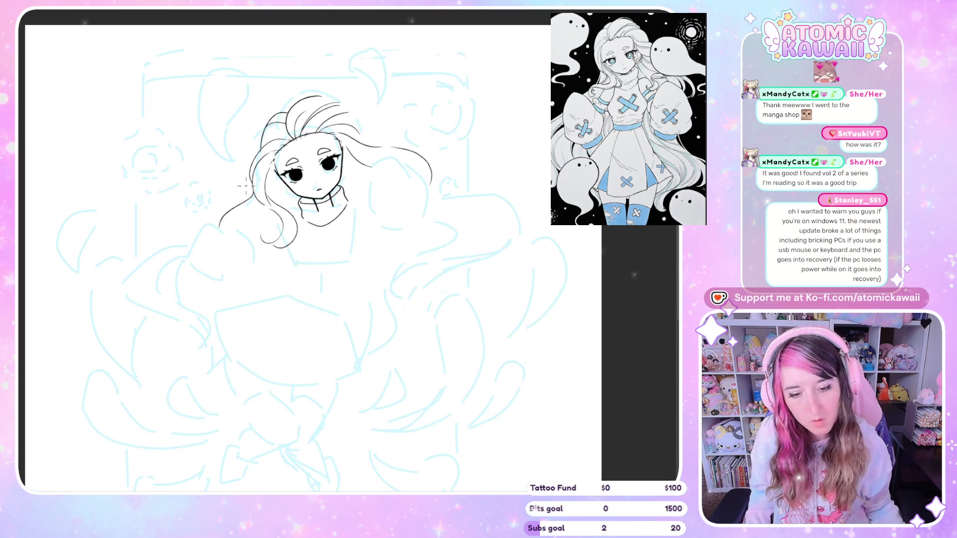
pyautogui.scroll(5, 199, 249)
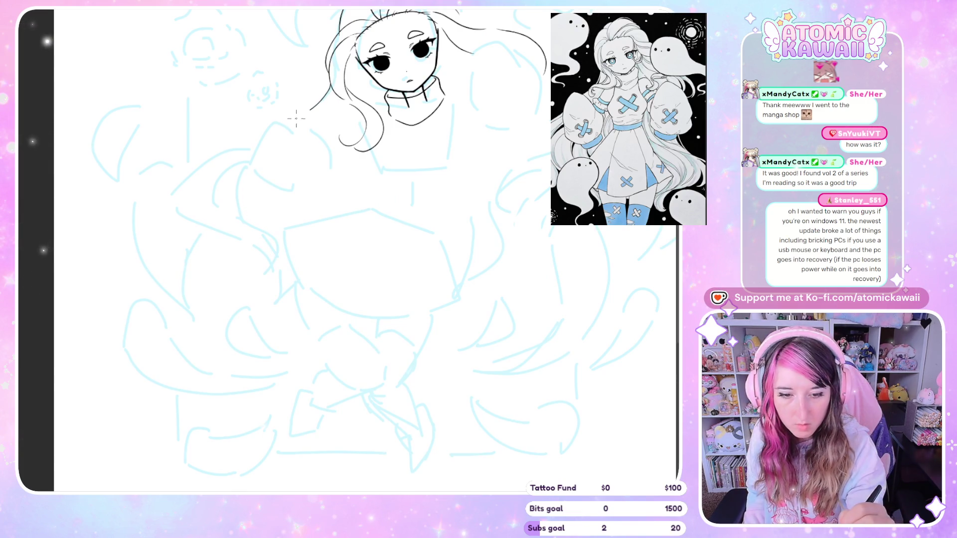
pyautogui.moveTo(329, 83)
pyautogui.mouseDown()
pyautogui.moveTo(292, 124)
pyautogui.moveTo(208, 156)
pyautogui.moveTo(177, 214)
pyautogui.moveTo(273, 269)
pyautogui.moveTo(277, 290)
pyautogui.mouseUp()
pyautogui.hotkey('ctrl', 'z')
pyautogui.moveTo(215, 229)
pyautogui.mouseDown()
pyautogui.moveTo(260, 259)
pyautogui.moveTo(248, 277)
pyautogui.mouseUp()
pyautogui.hotkey('ctrl', 'z')
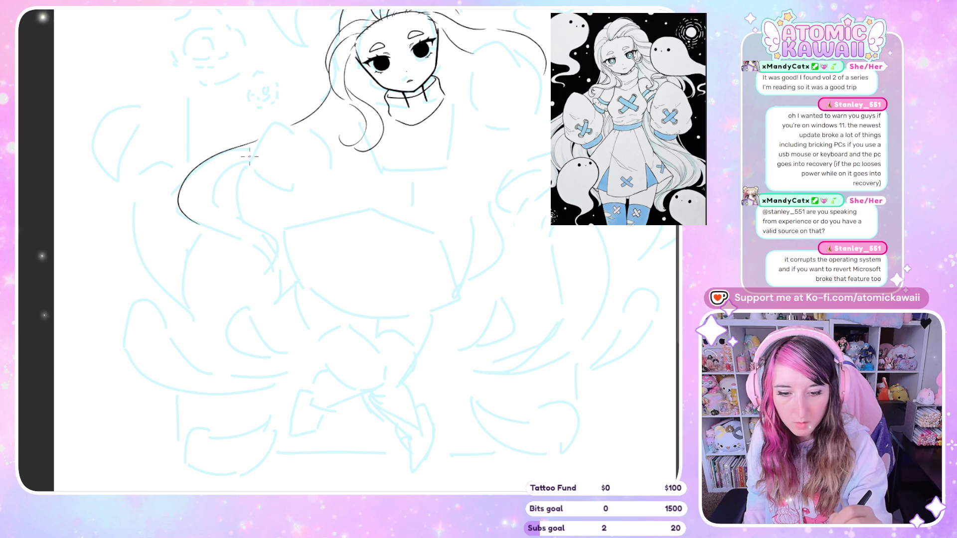
# Draw the lock's inner curve and continue it down into a closed hooked end.
pyautogui.moveTo(246, 160); pyautogui.dragTo(190, 204)
pyautogui.hotkey('ctrl', 'z')
pyautogui.moveTo(248, 169)
pyautogui.mouseDown()
pyautogui.moveTo(186, 209)
pyautogui.moveTo(264, 257)
pyautogui.moveTo(232, 271)
pyautogui.mouseUp()
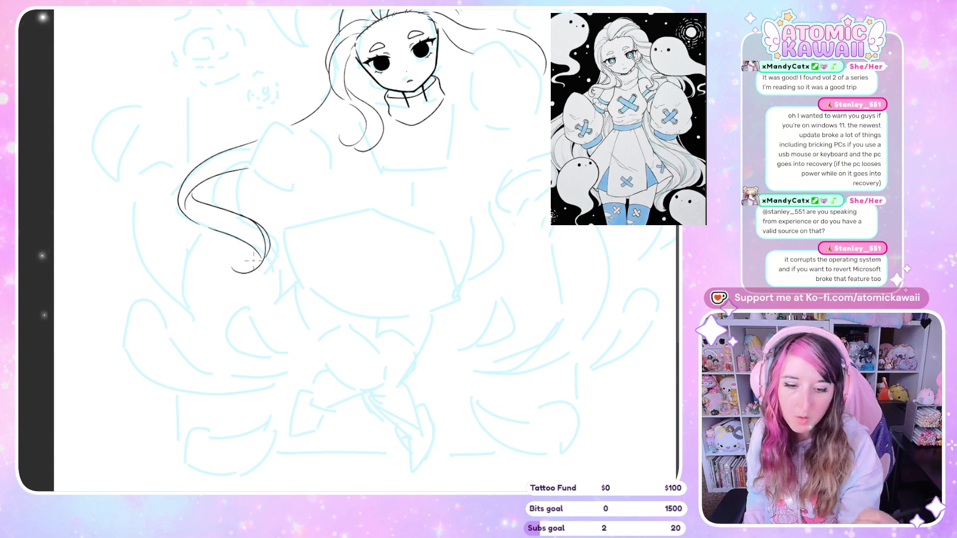
pyautogui.hotkey('ctrl', 'z')
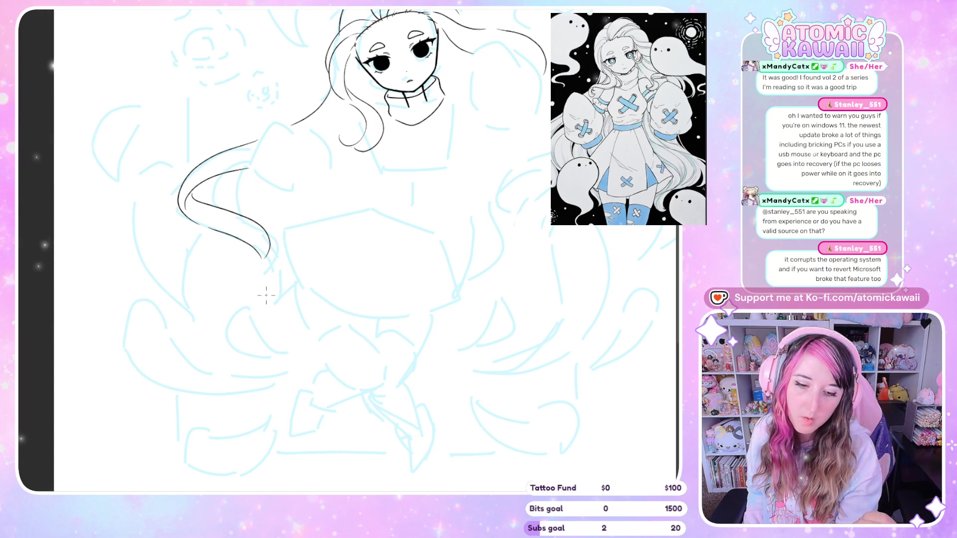
pyautogui.moveTo(271, 248)
pyautogui.mouseDown()
pyautogui.moveTo(281, 274)
pyautogui.moveTo(258, 290)
pyautogui.mouseUp()
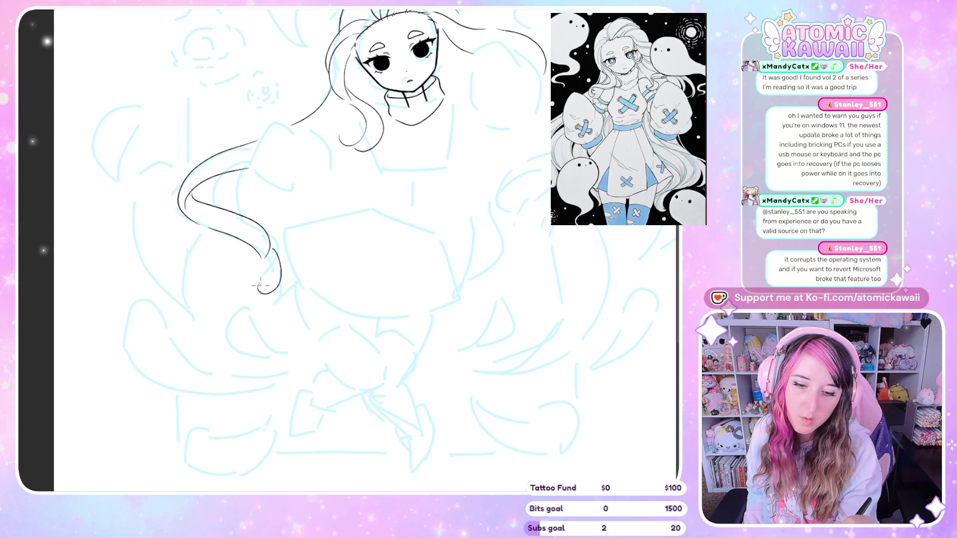
pyautogui.moveTo(219, 174); pyautogui.dragTo(212, 199)
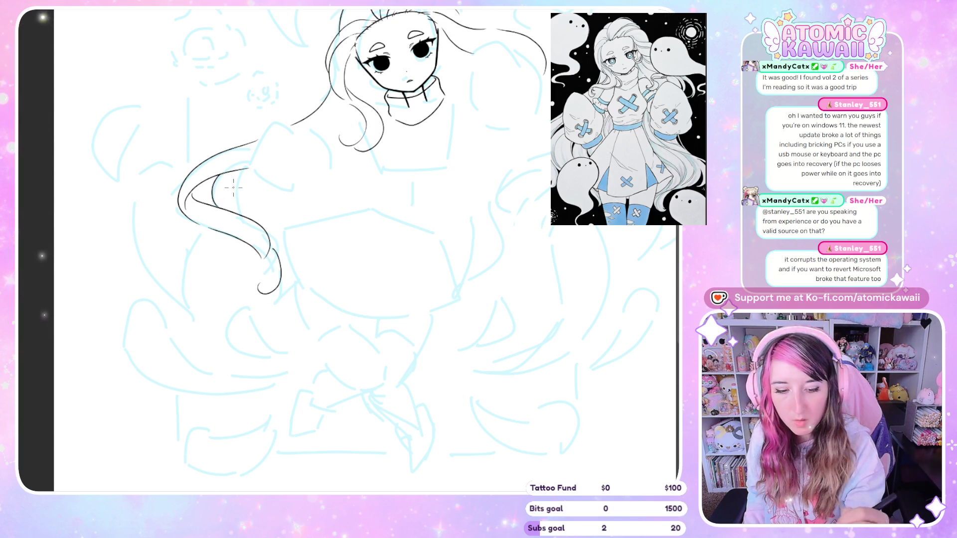
pyautogui.moveTo(256, 299); pyautogui.dragTo(287, 308)
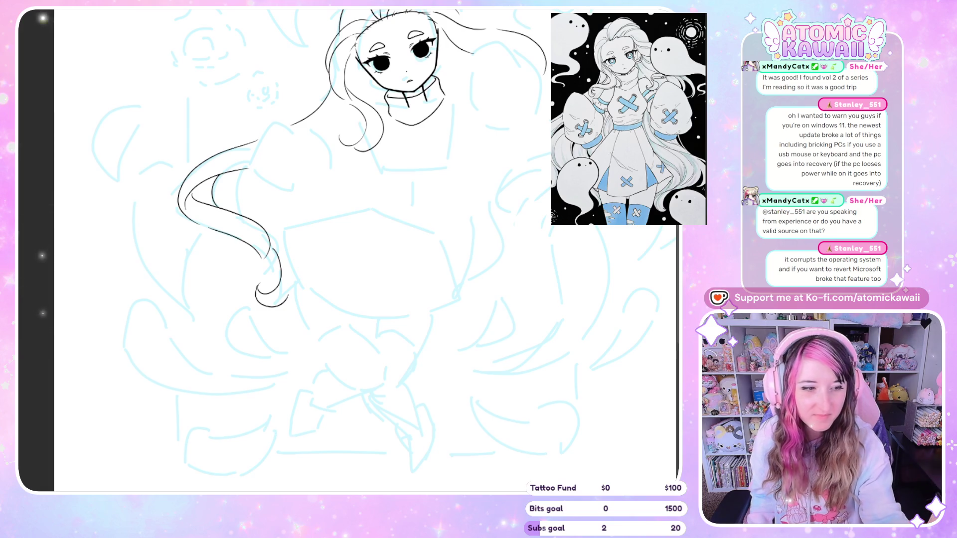
# Clear the lasso selection, rotate the view, and try hair lock strokes down the left side.
pyautogui.moveTo(541, 28); pyautogui.dragTo(499, 21)
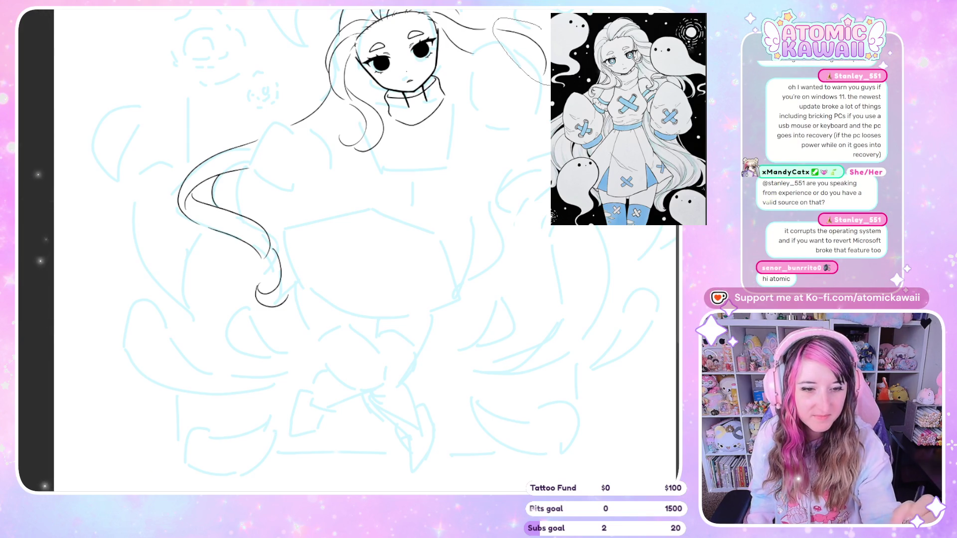
pyautogui.moveTo(546, 82); pyautogui.dragTo(545, 82)
pyautogui.click(525, 162)
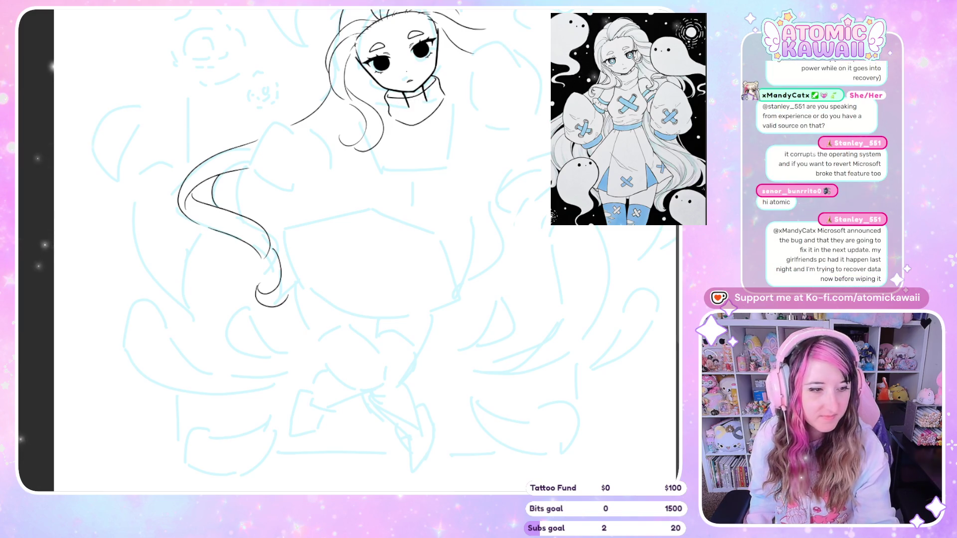
pyautogui.press('h')
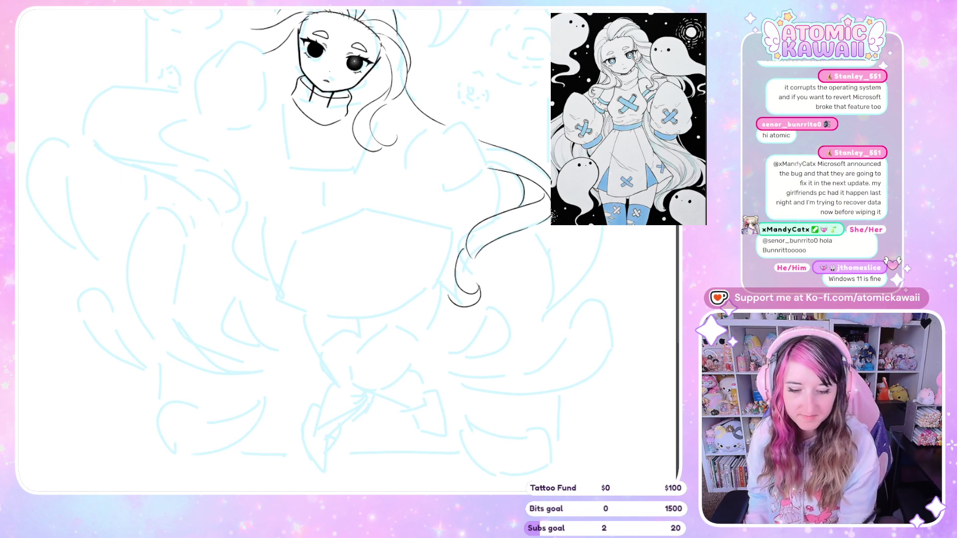
pyautogui.moveTo(354, 62); pyautogui.dragTo(134, 197)
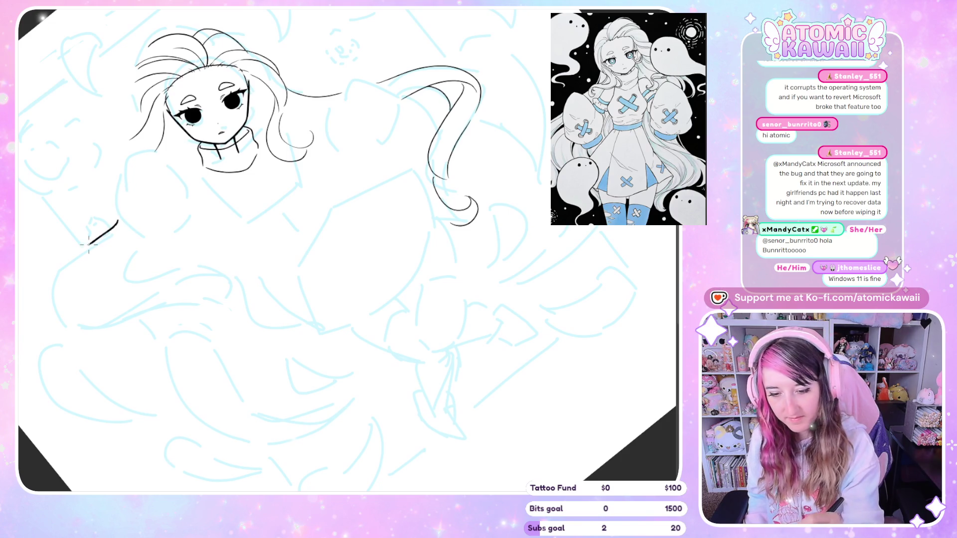
pyautogui.moveTo(88, 244); pyautogui.dragTo(52, 326)
pyautogui.hotkey('ctrl', 'z')
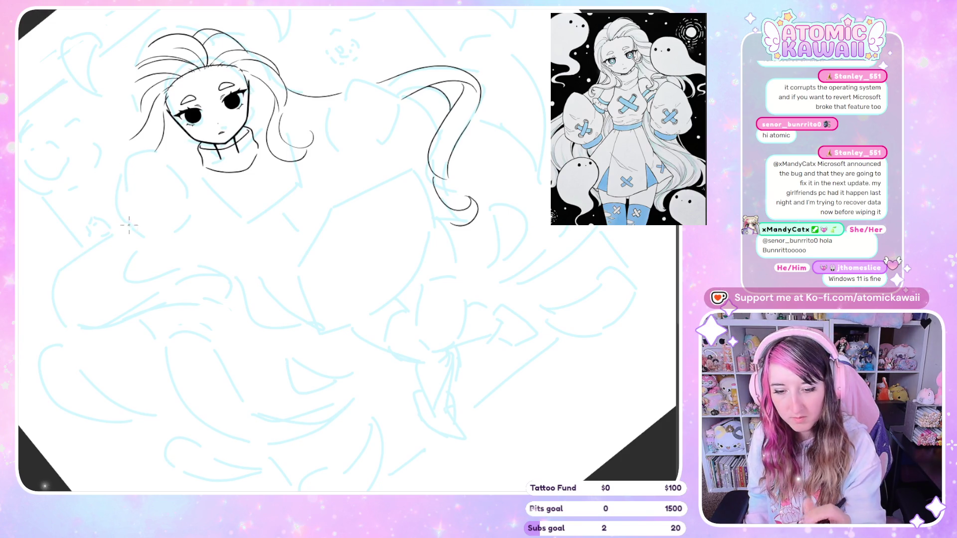
pyautogui.moveTo(125, 224)
pyautogui.mouseDown()
pyautogui.moveTo(51, 267)
pyautogui.moveTo(100, 330)
pyautogui.moveTo(146, 310)
pyautogui.mouseUp()
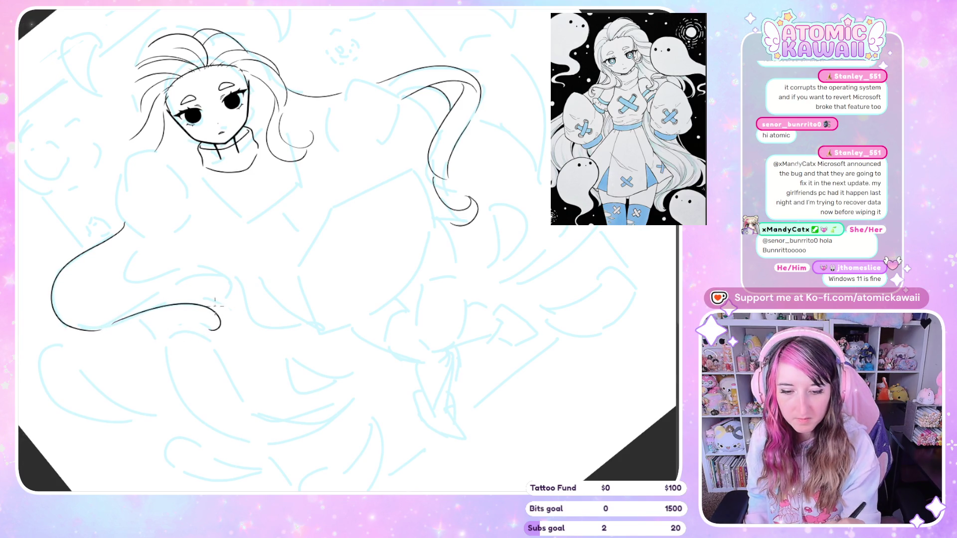
pyautogui.hotkey('ctrl', 'z')
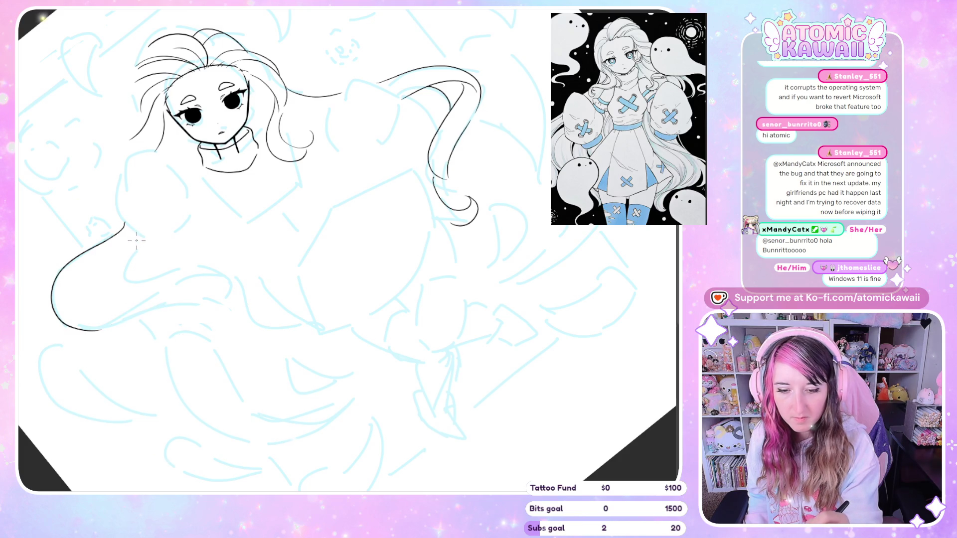
pyautogui.hotkey('ctrl', 'z')
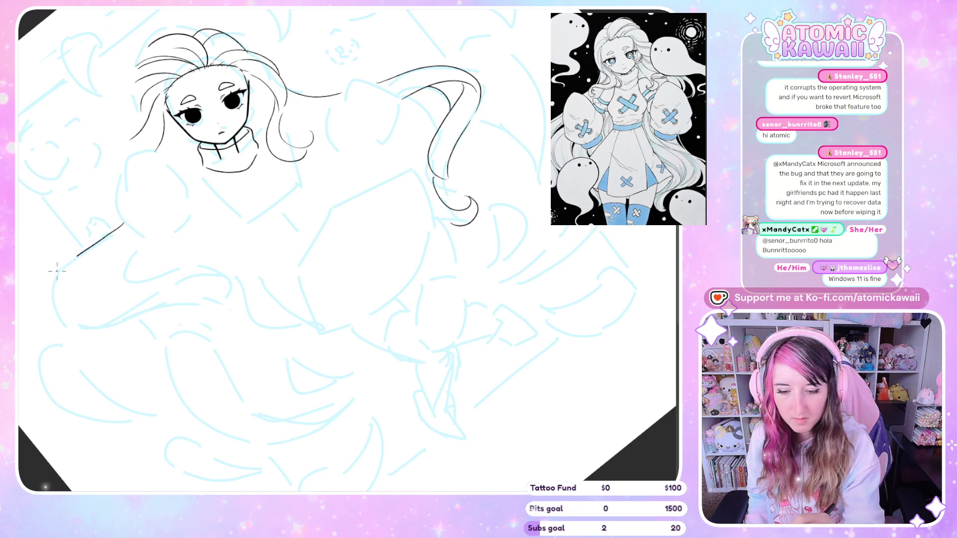
pyautogui.moveTo(57, 272)
pyautogui.mouseDown()
pyautogui.moveTo(55, 324)
pyautogui.moveTo(115, 331)
pyautogui.mouseUp()
pyautogui.hotkey('ctrl', 'z')
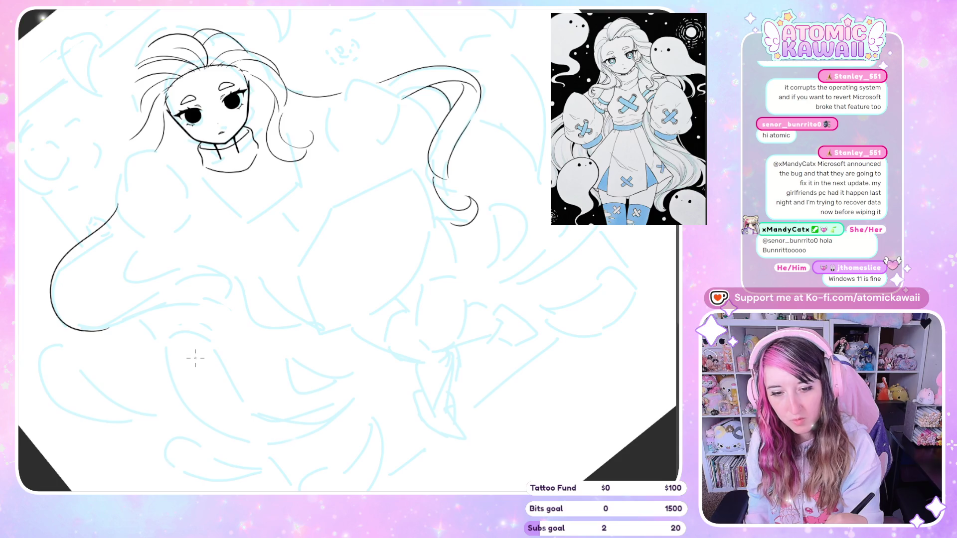
# In a mirrored view, ink the looping hair lock curving down the other side.
pyautogui.press('m')
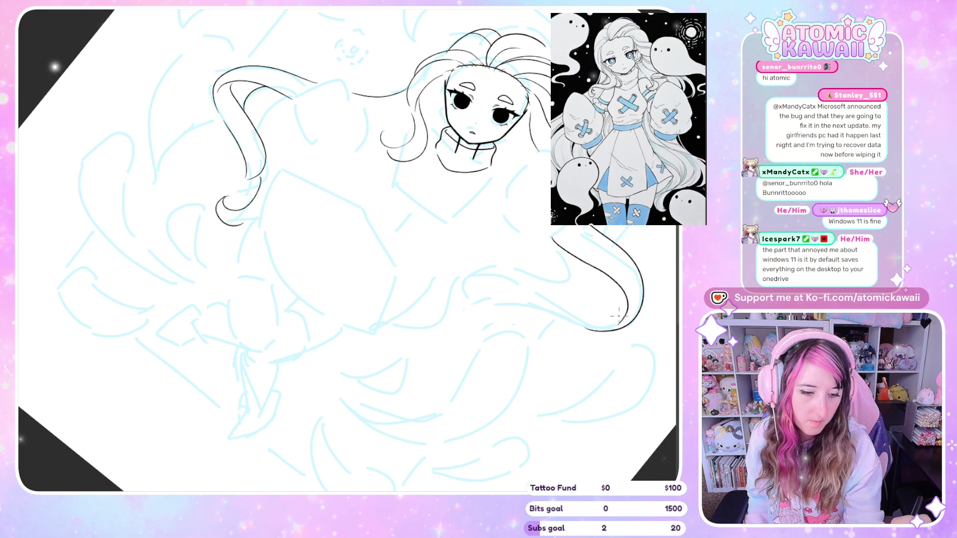
pyautogui.moveTo(549, 239)
pyautogui.mouseDown()
pyautogui.moveTo(605, 274)
pyautogui.moveTo(620, 314)
pyautogui.moveTo(609, 330)
pyautogui.moveTo(600, 318)
pyautogui.mouseUp()
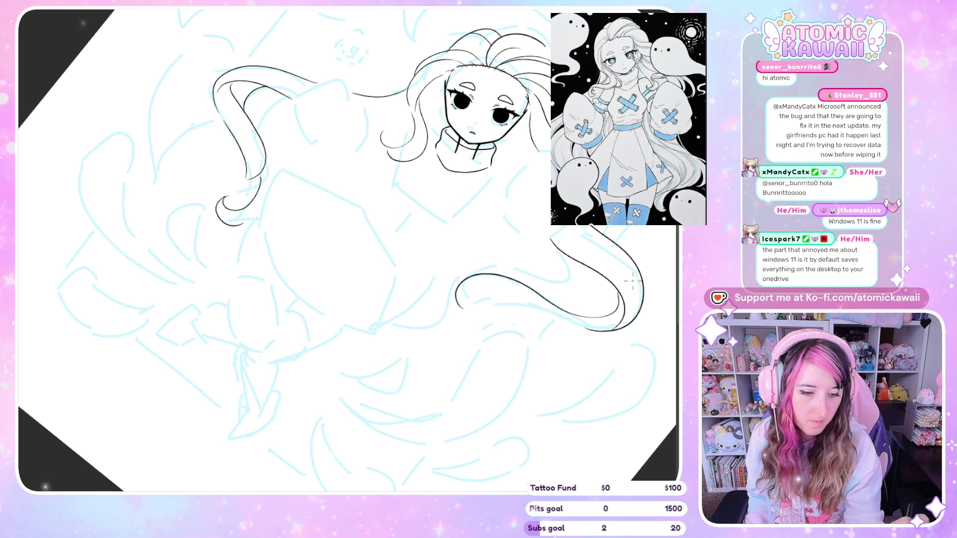
pyautogui.hotkey('ctrl', 'z')
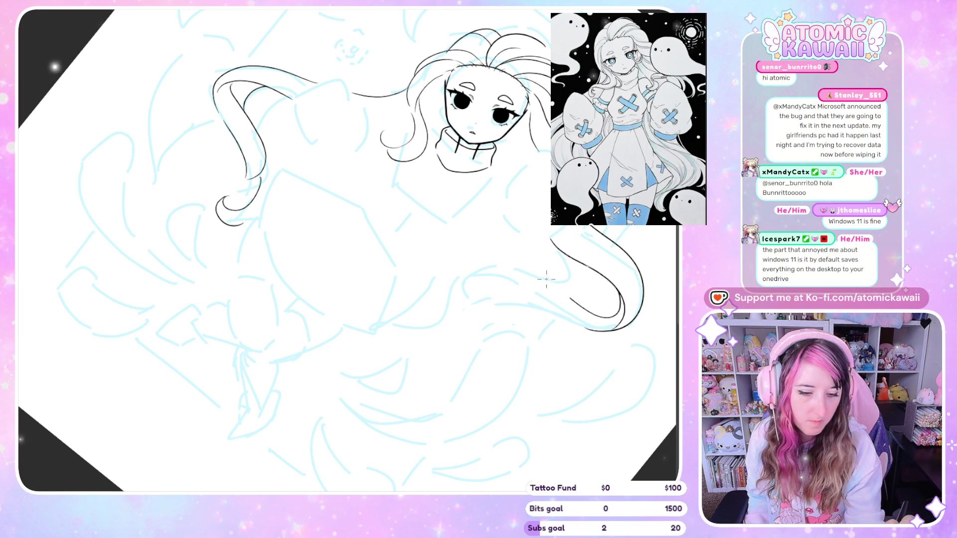
pyautogui.moveTo(621, 298); pyautogui.dragTo(482, 274)
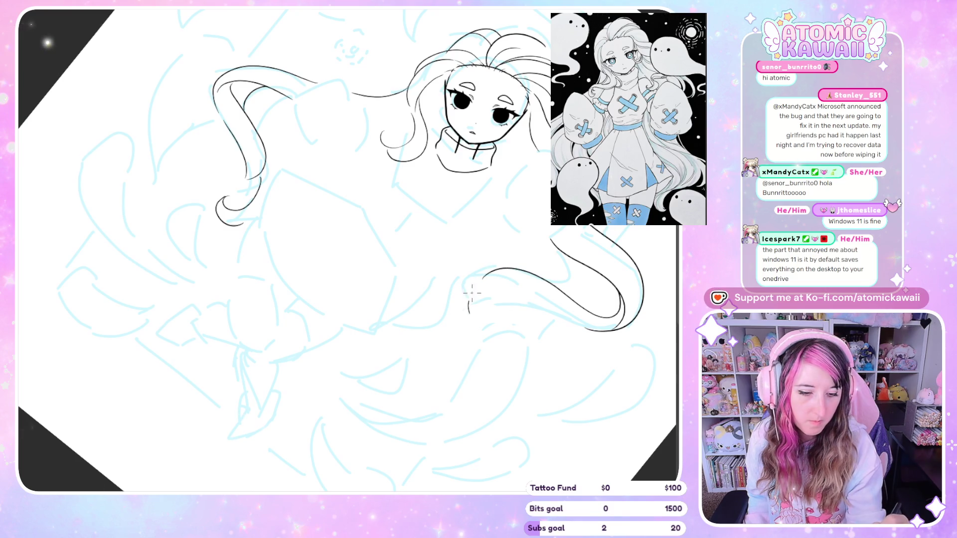
pyautogui.press('h')
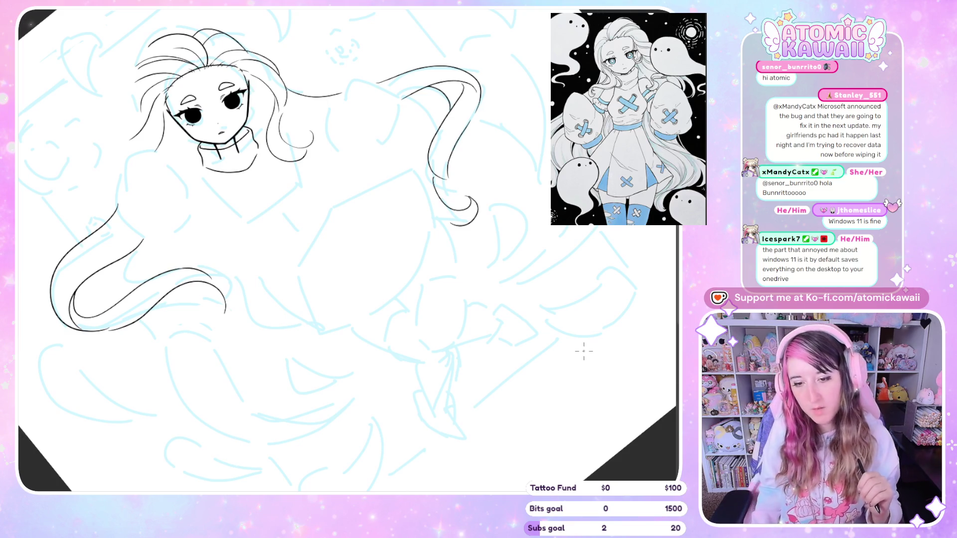
pyautogui.press('h')
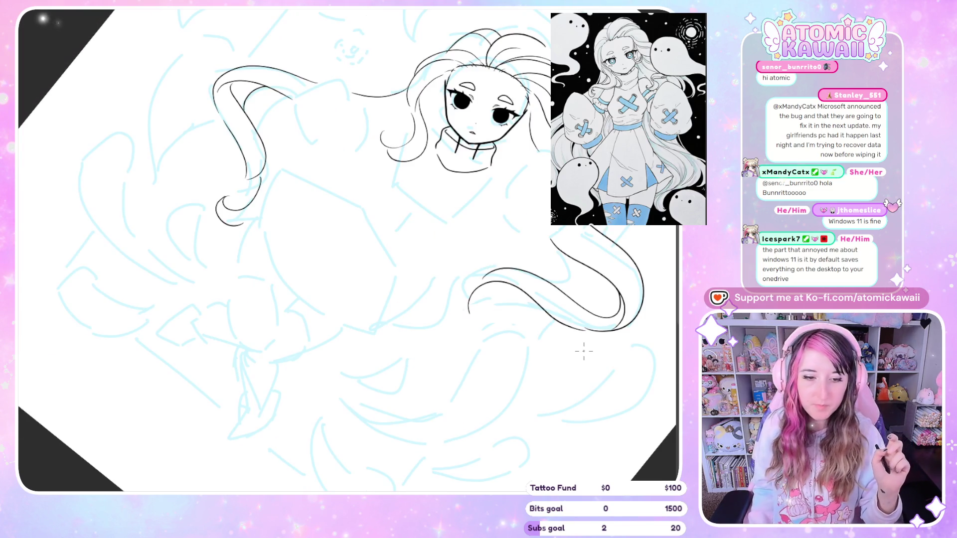
pyautogui.press('h')
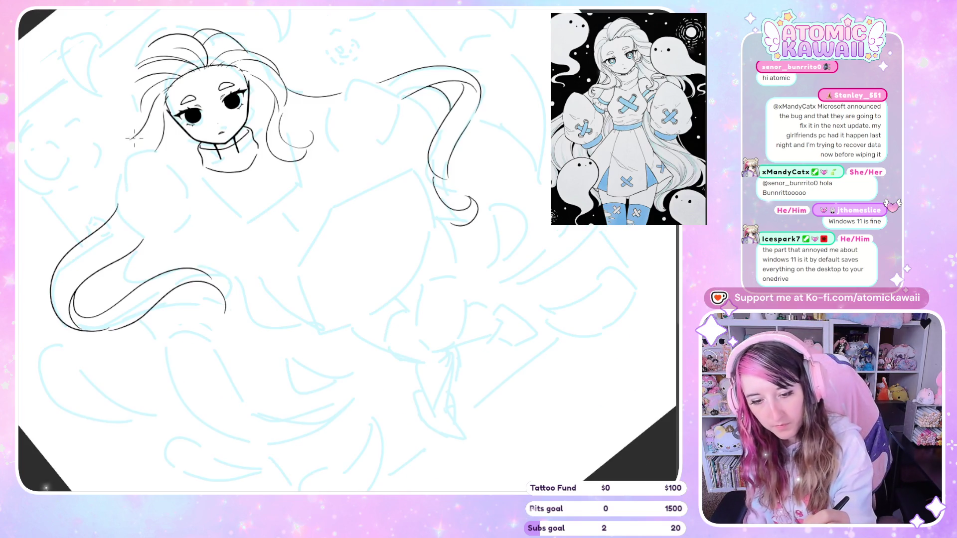
# Try extending the left outer hair outline, undo it, and restore the unmirrored view.
pyautogui.moveTo(78, 192); pyautogui.dragTo(98, 237)
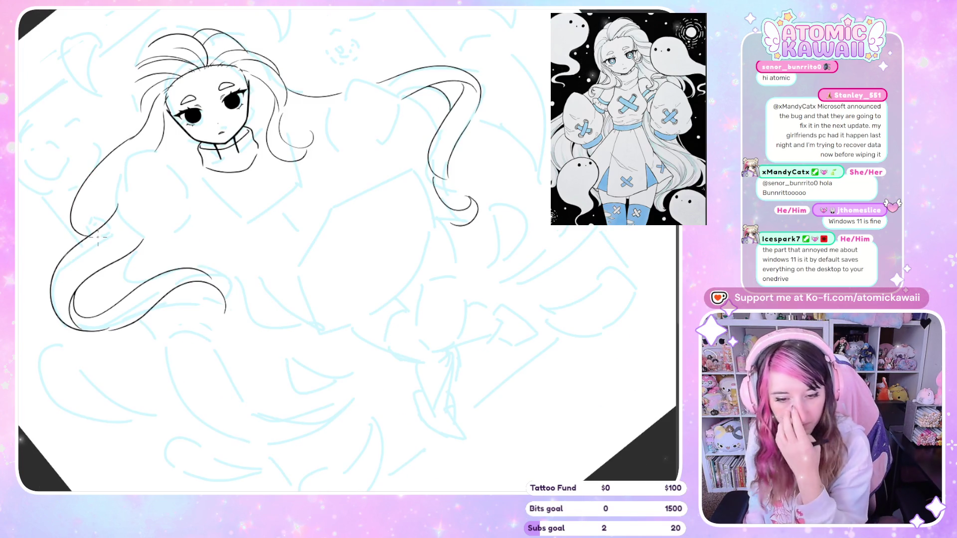
pyautogui.hotkey('ctrl', 'z')
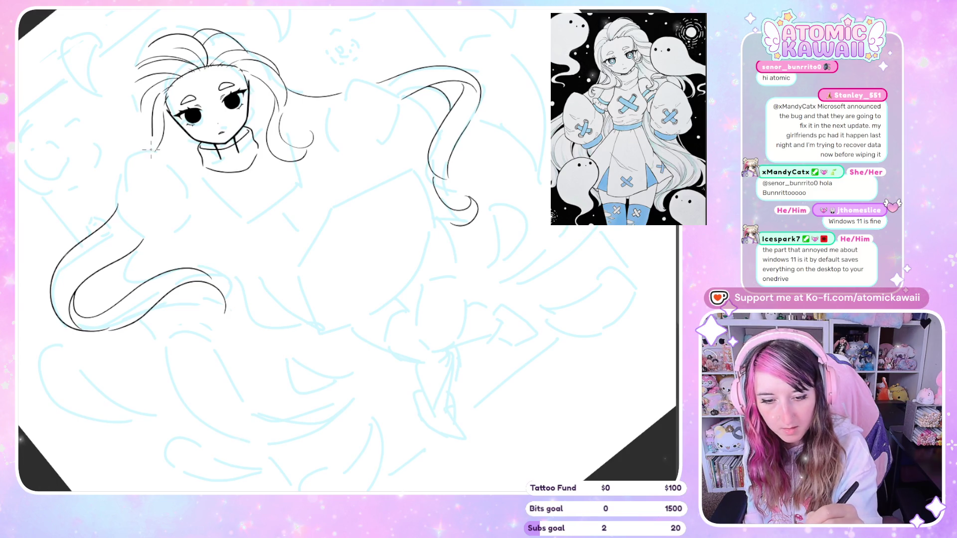
pyautogui.hotkey('ctrl', 'z')
pyautogui.hotkey('ctrl', 'z')
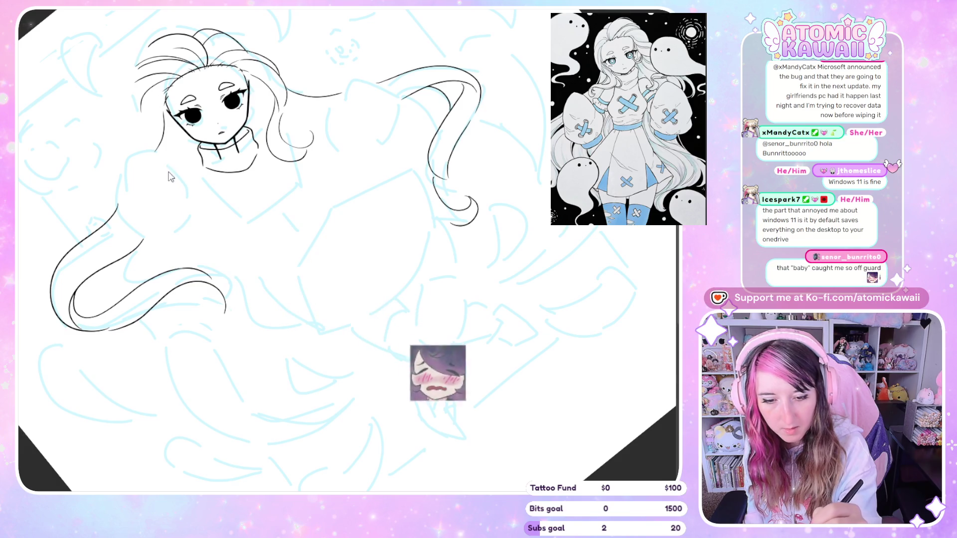
pyautogui.press('m')
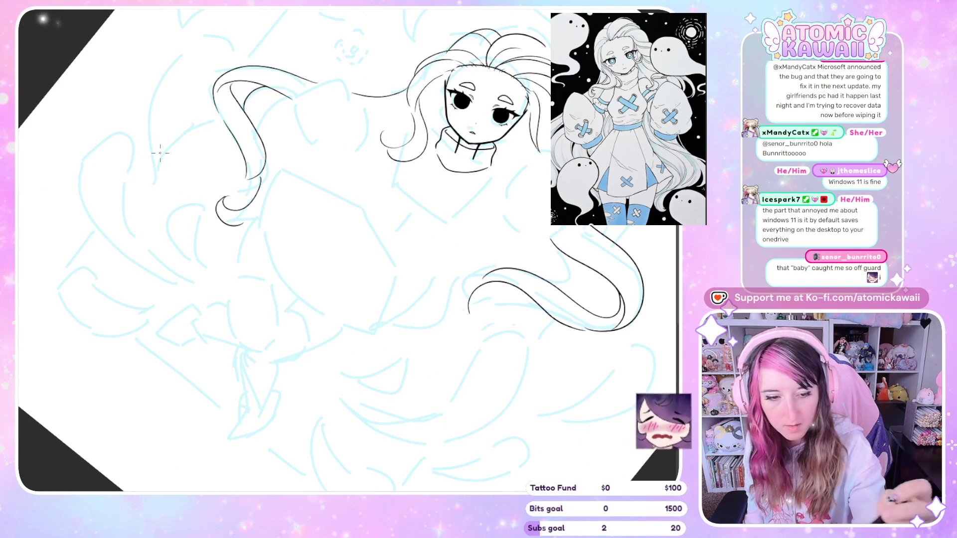
pyautogui.press('m')
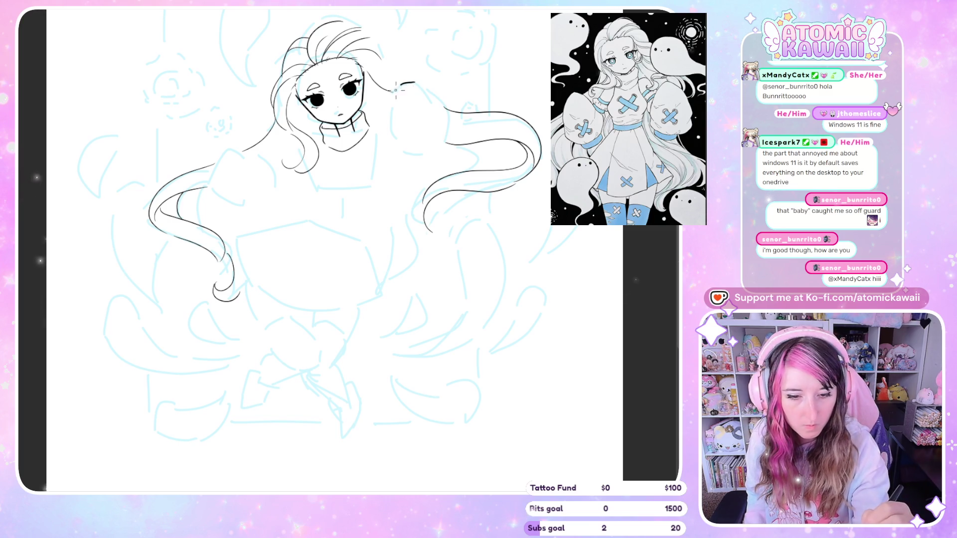
# Ink the first puffy sleeve's outer and lower curves.
pyautogui.moveTo(396, 90); pyautogui.dragTo(390, 139)
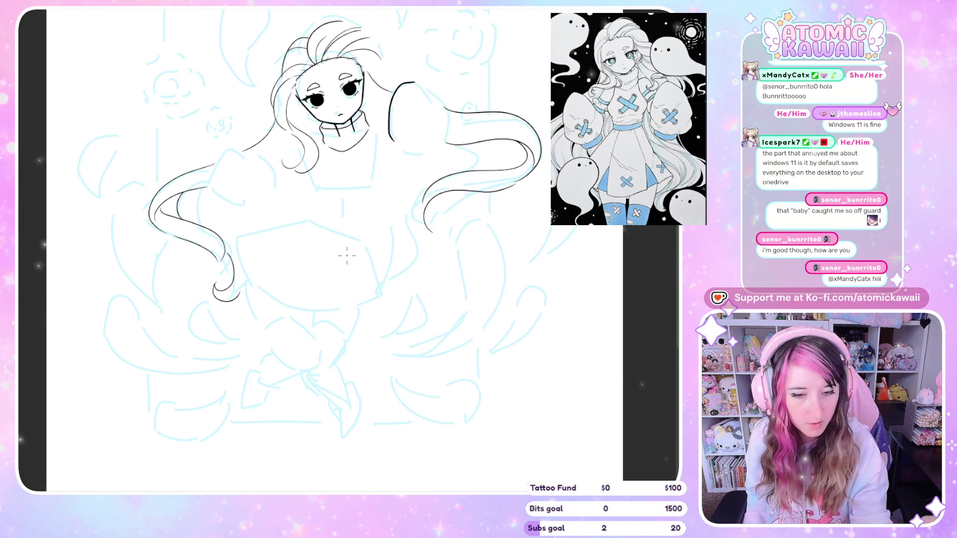
pyautogui.hotkey('ctrl', 'z')
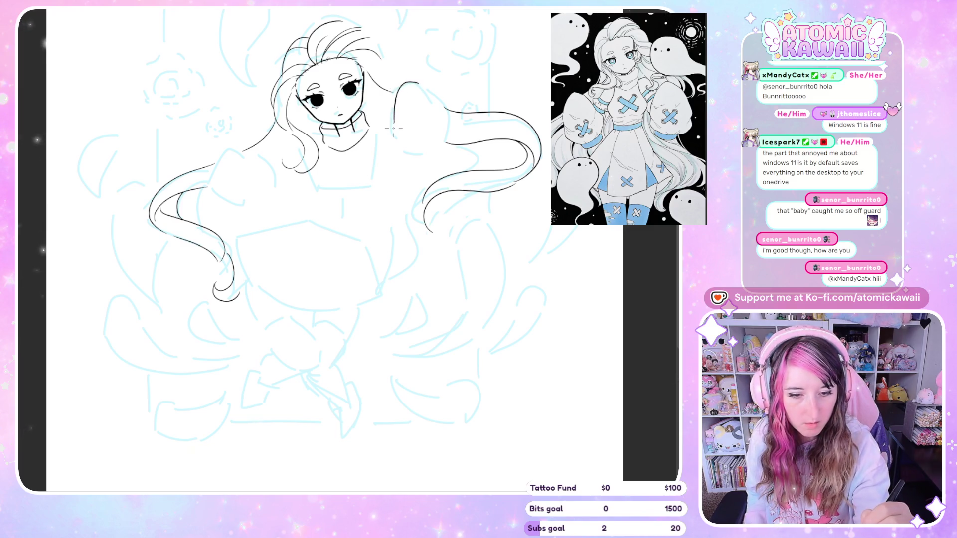
pyautogui.hotkey('ctrl', 'z')
pyautogui.moveTo(390, 141); pyautogui.dragTo(418, 82)
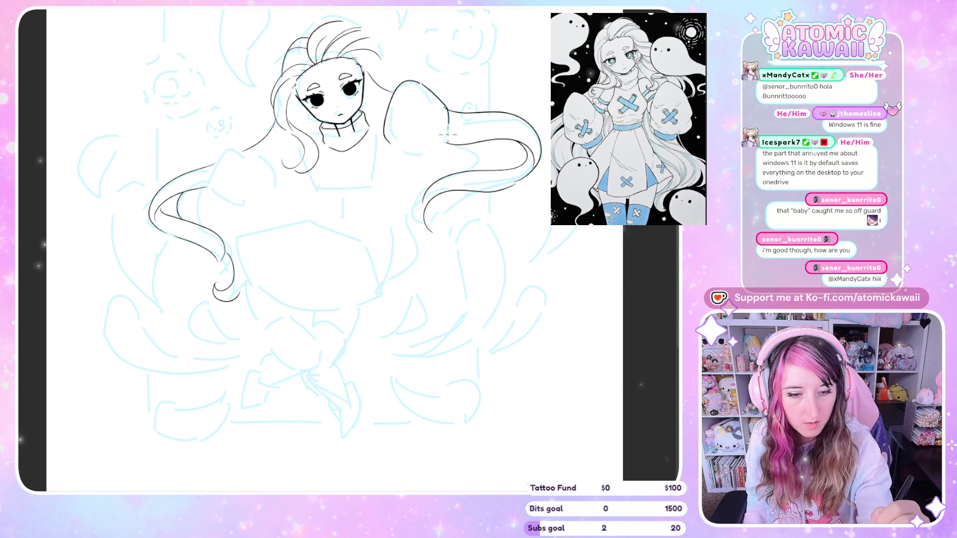
pyautogui.moveTo(394, 148); pyautogui.dragTo(422, 156)
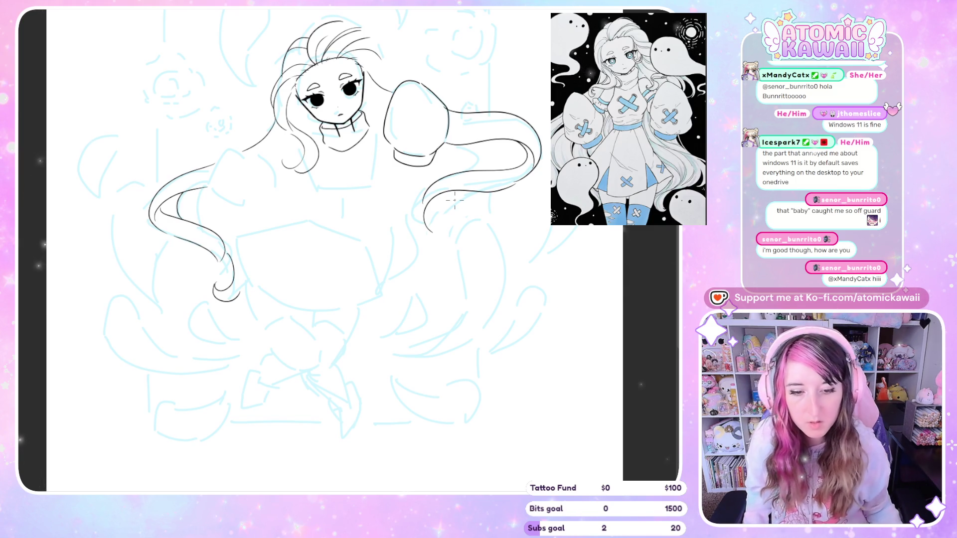
# In a mirrored view, outline the other puffy sleeve's inner edge, bottom and cuff.
pyautogui.press('h')
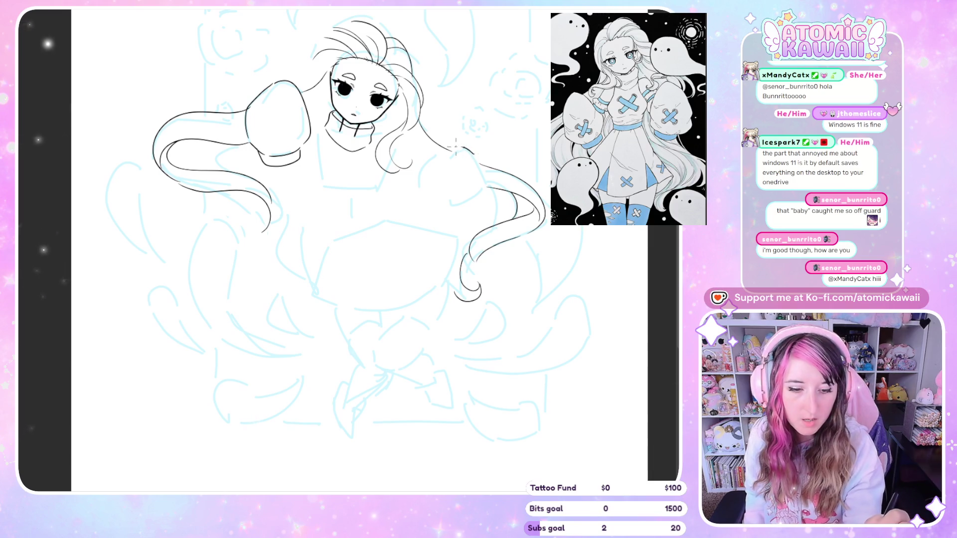
pyautogui.moveTo(418, 170); pyautogui.dragTo(426, 206)
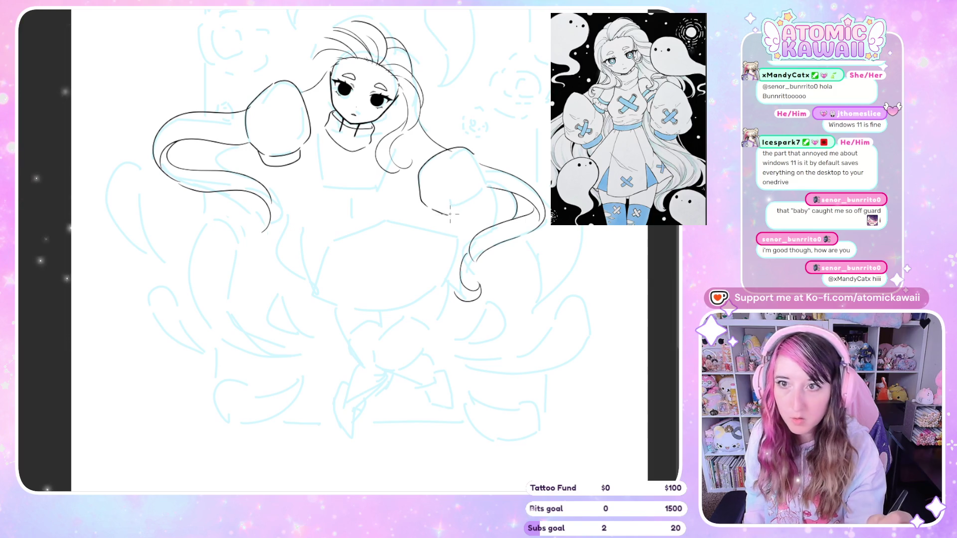
pyautogui.moveTo(421, 202); pyautogui.dragTo(449, 214)
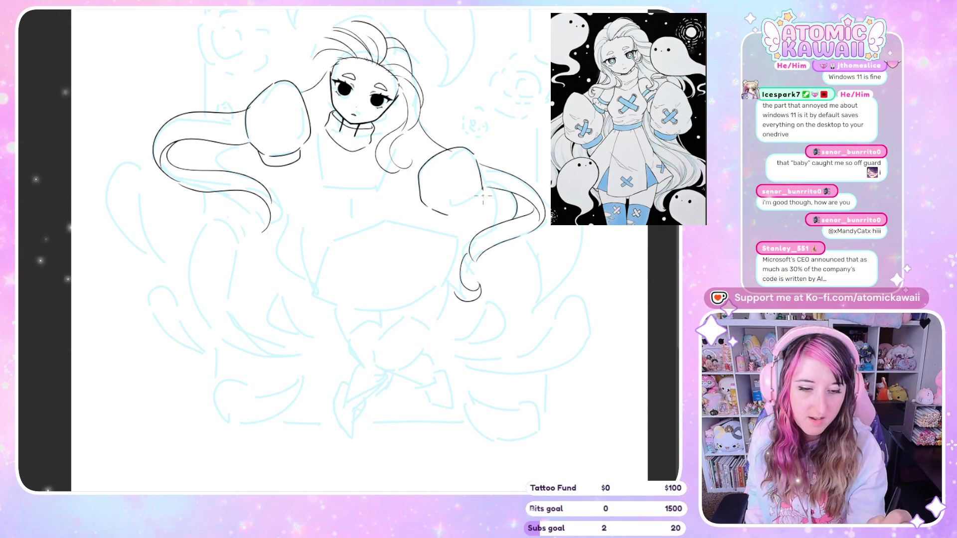
pyautogui.moveTo(482, 195); pyautogui.dragTo(469, 215)
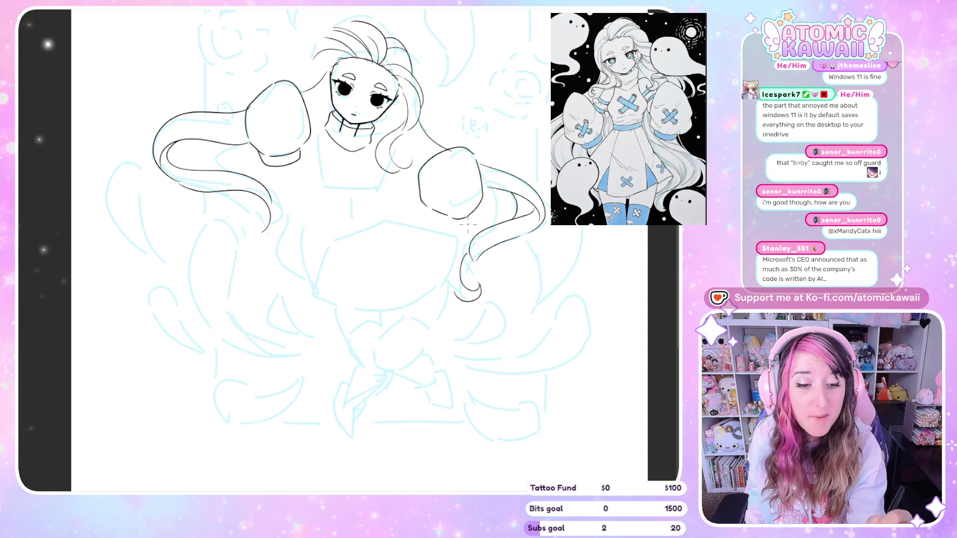
pyautogui.press('m')
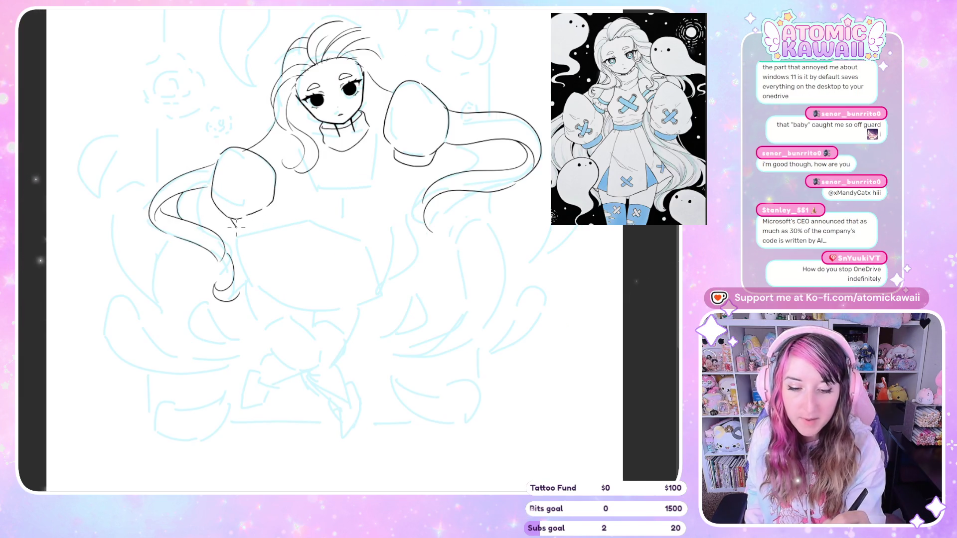
# Extend the left sleeve cuff's bottom line and redraw the short shoulder stroke.
pyautogui.moveTo(253, 226); pyautogui.dragTo(271, 213)
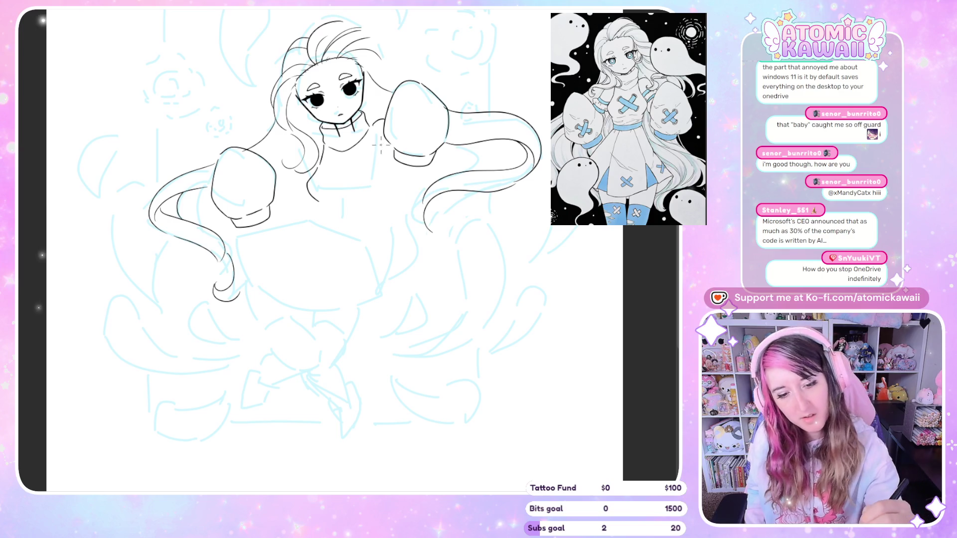
pyautogui.hotkey('ctrl', 'z')
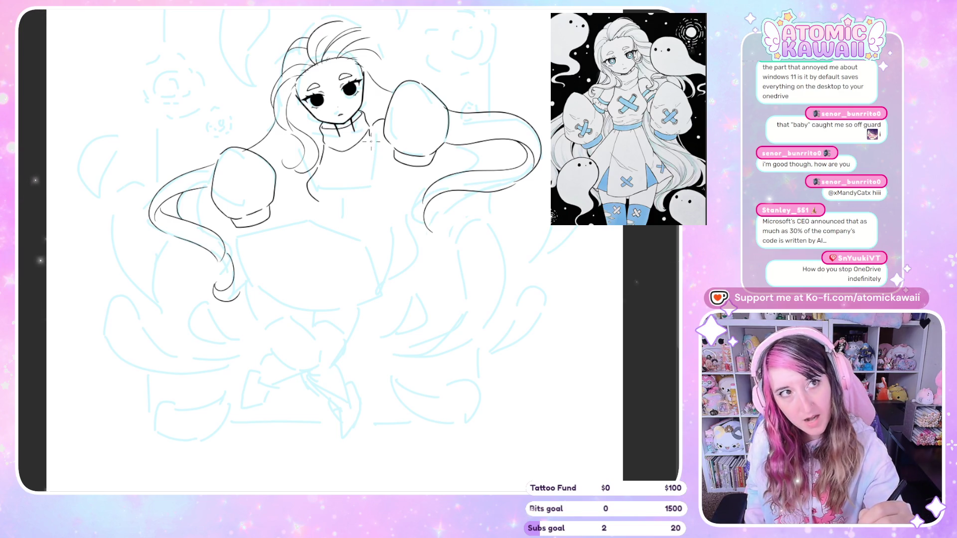
pyautogui.moveTo(371, 131); pyautogui.dragTo(383, 178)
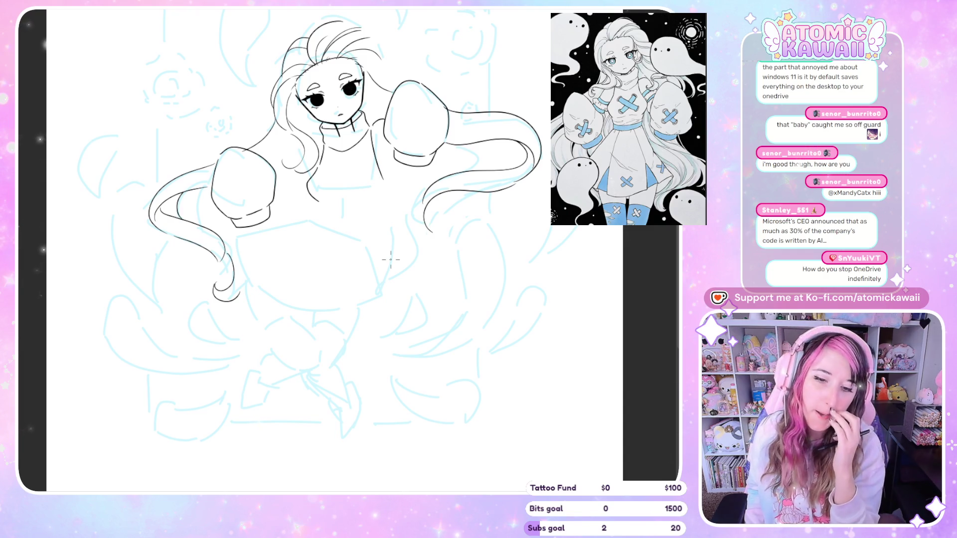
pyautogui.moveTo(326, 158); pyautogui.dragTo(309, 250)
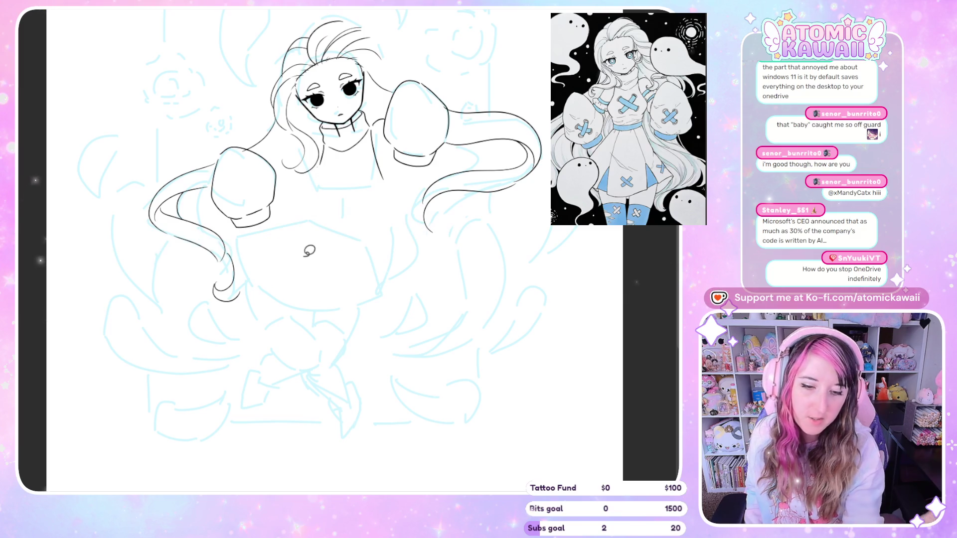
pyautogui.press('Delete')
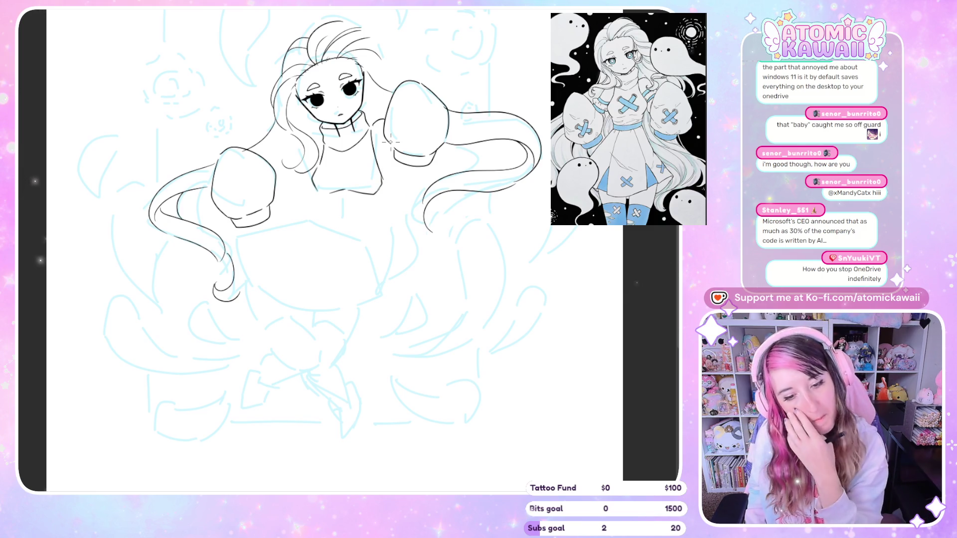
# Redraw the torso's bottom edge and ink the sweater's bottom band line.
pyautogui.click(327, 194)
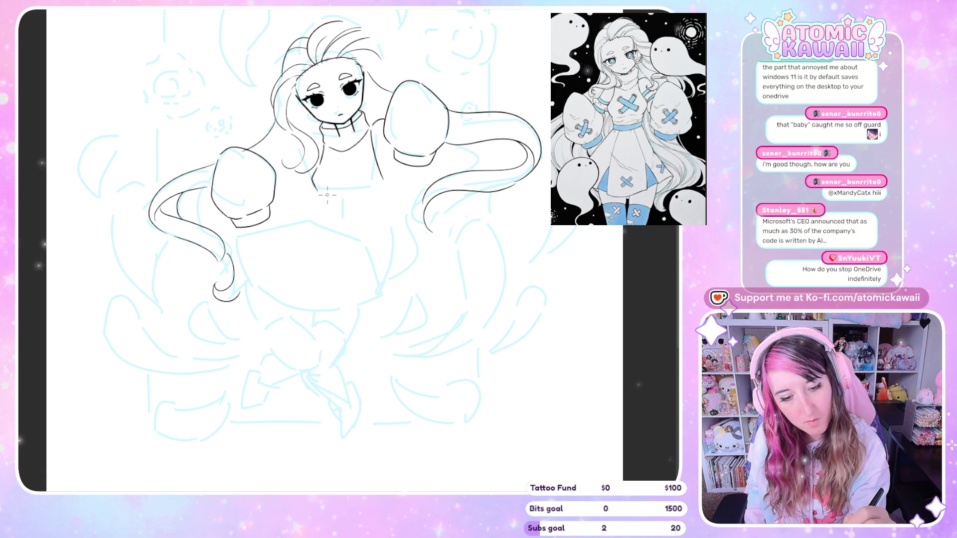
pyautogui.moveTo(313, 176); pyautogui.dragTo(381, 181)
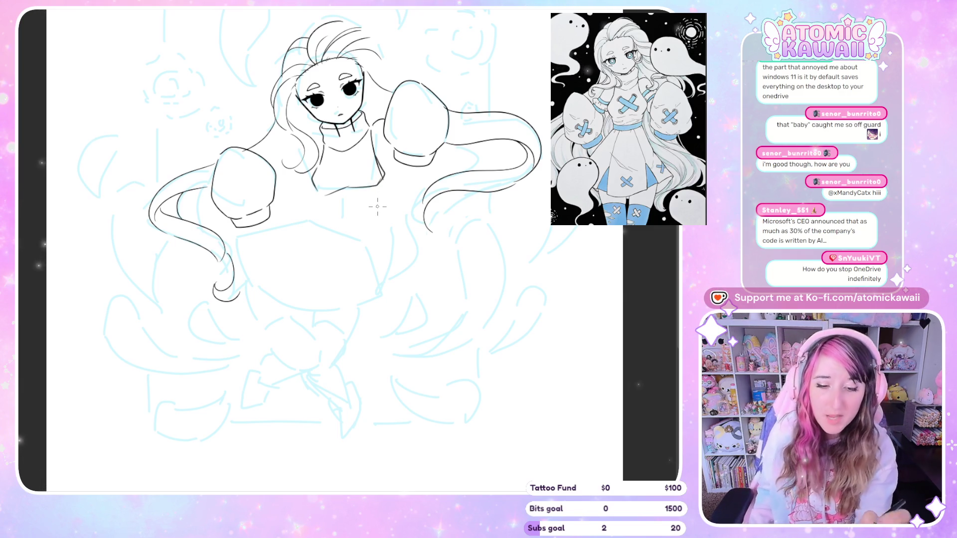
pyautogui.moveTo(317, 191); pyautogui.dragTo(325, 200)
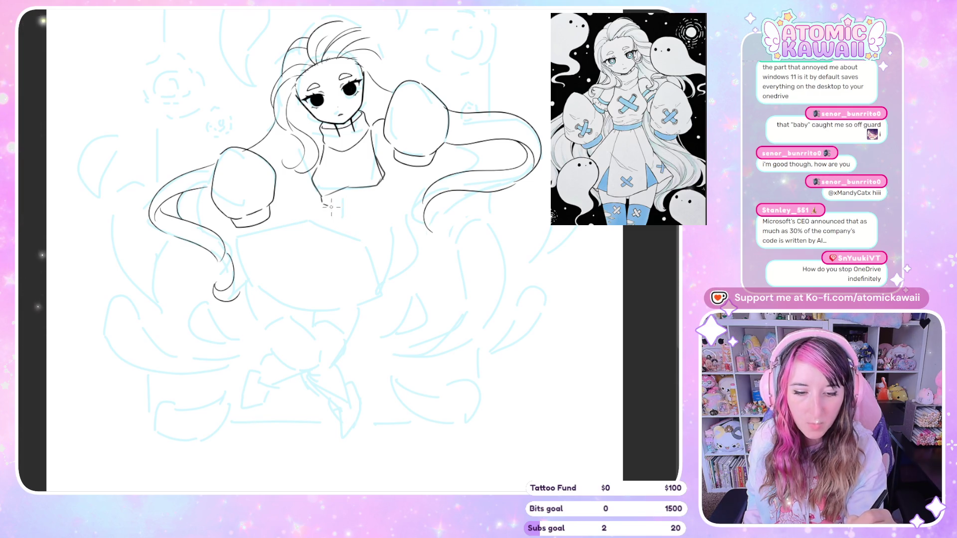
pyautogui.moveTo(321, 199); pyautogui.dragTo(361, 205)
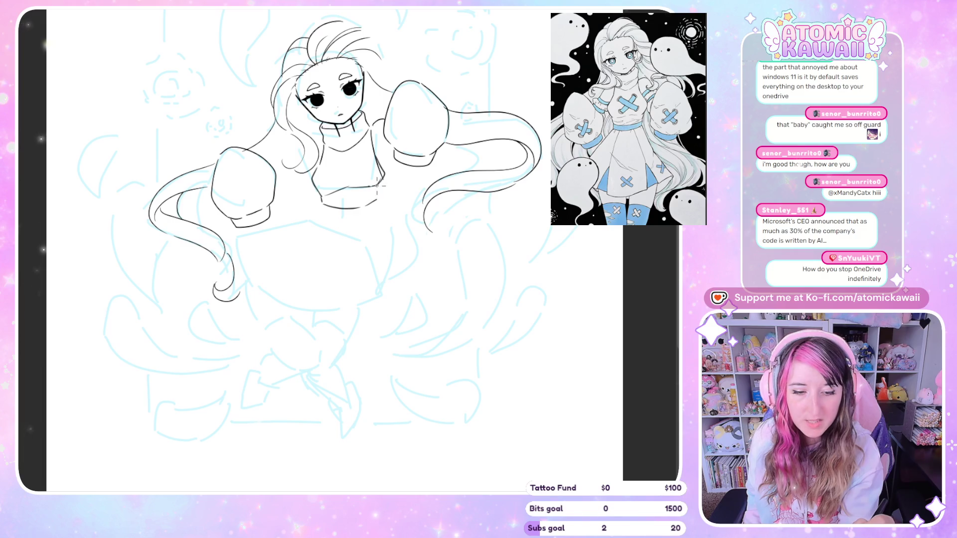
# Add a stroke along the chest and remove the lower waistband arc, checking in mirrored view.
pyautogui.scroll(1, 395, 137)
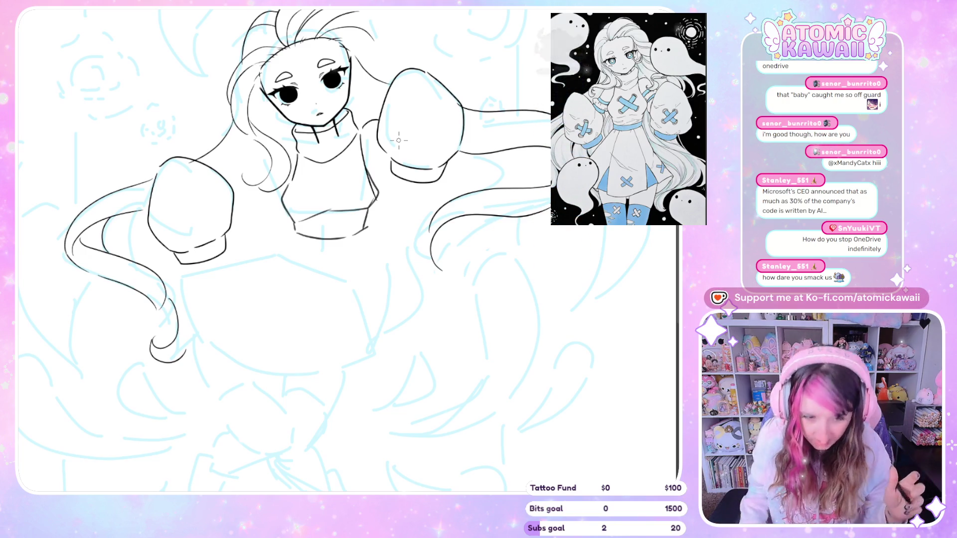
pyautogui.press('h')
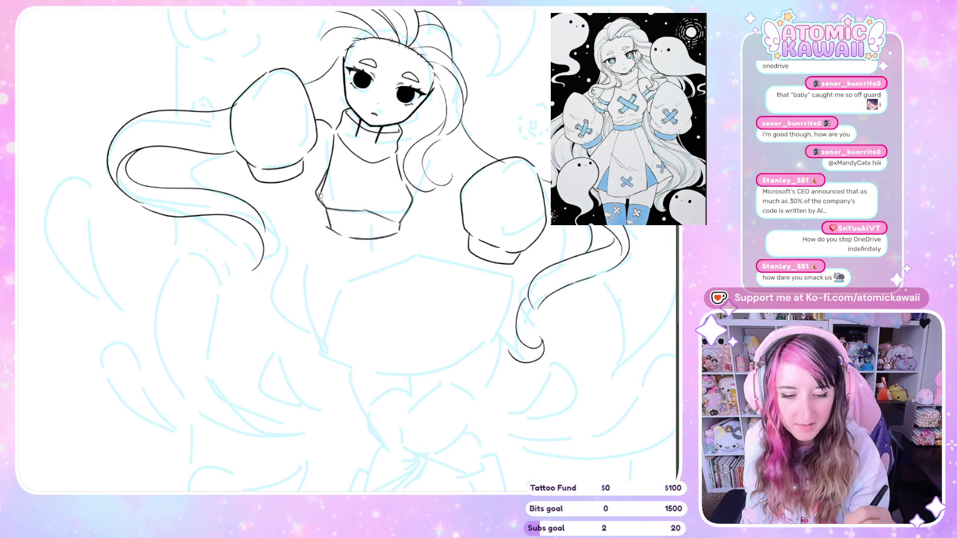
pyautogui.press('h')
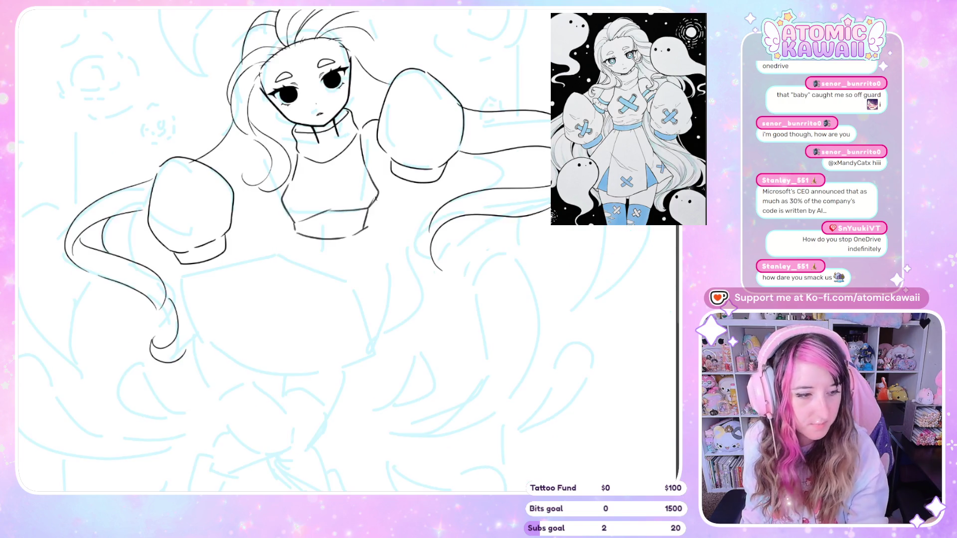
pyautogui.press('h')
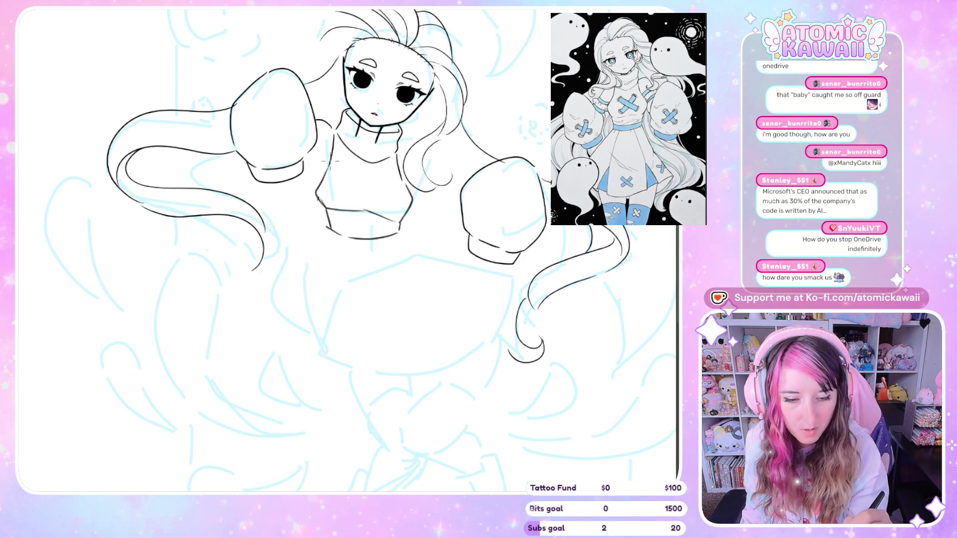
pyautogui.moveTo(328, 163); pyautogui.dragTo(316, 189)
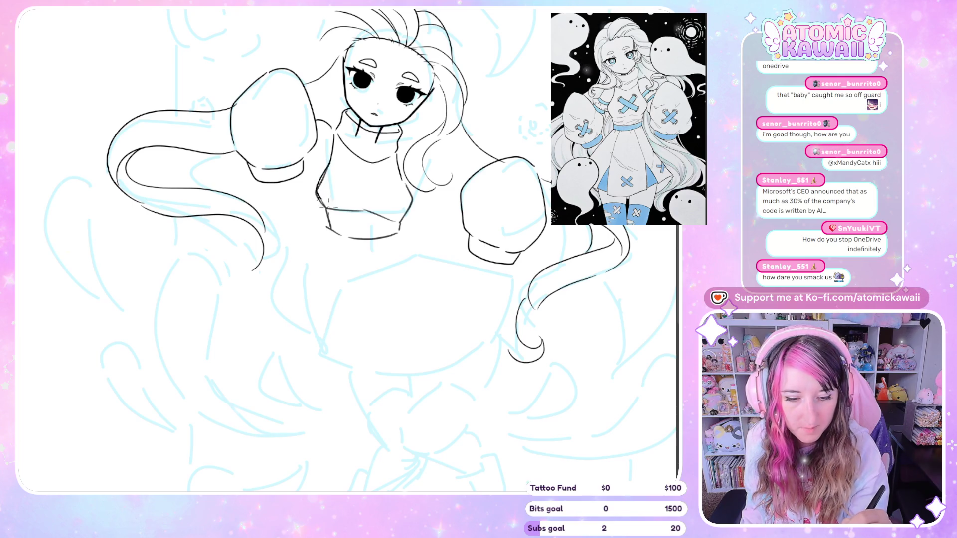
pyautogui.press('h')
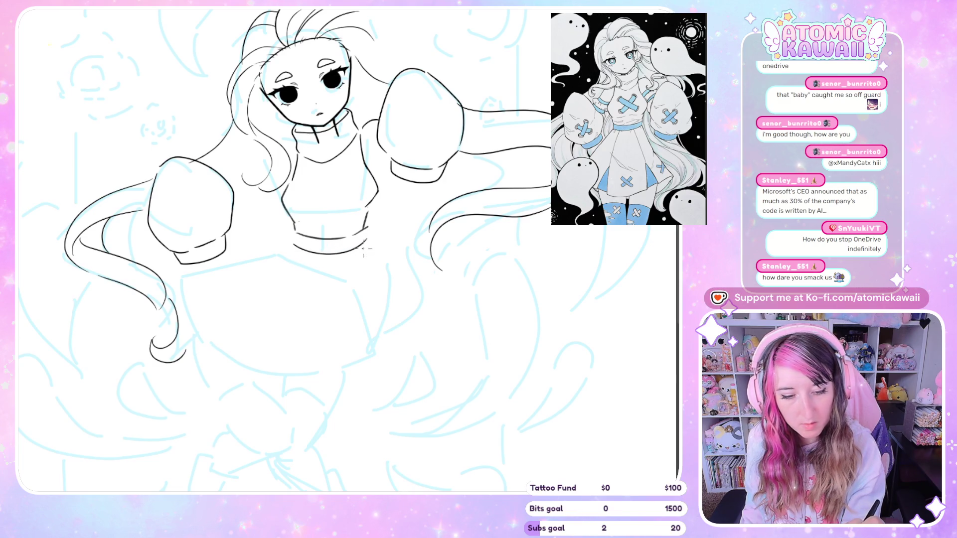
pyautogui.hotkey('ctrl', 'z')
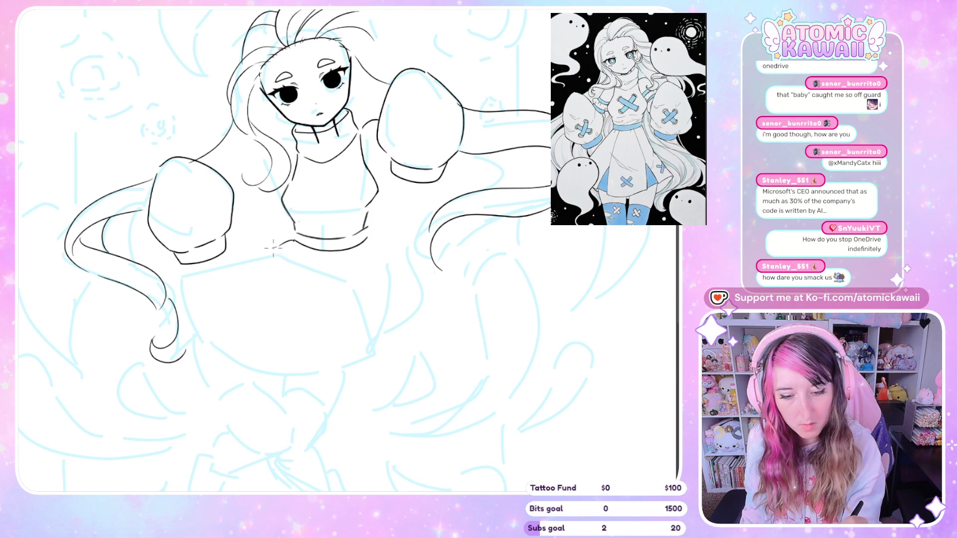
# Ink the skirt's left side down from the waist after a few trial strokes.
pyautogui.moveTo(273, 248)
pyautogui.mouseDown()
pyautogui.moveTo(186, 277)
pyautogui.moveTo(188, 322)
pyautogui.mouseUp()
pyautogui.hotkey('ctrl', 'z')
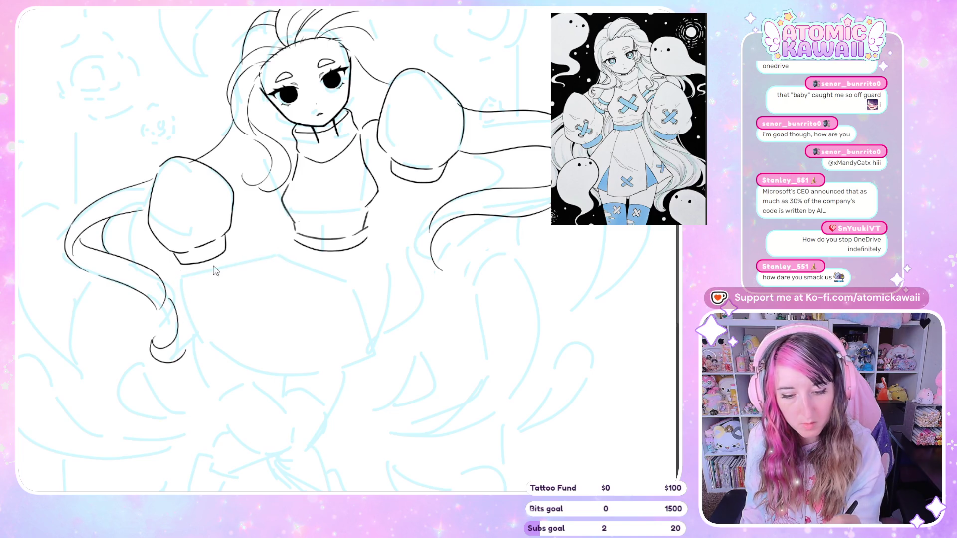
pyautogui.moveTo(194, 273)
pyautogui.mouseDown()
pyautogui.moveTo(288, 251)
pyautogui.moveTo(219, 268)
pyautogui.mouseUp()
pyautogui.hotkey('ctrl', 'z')
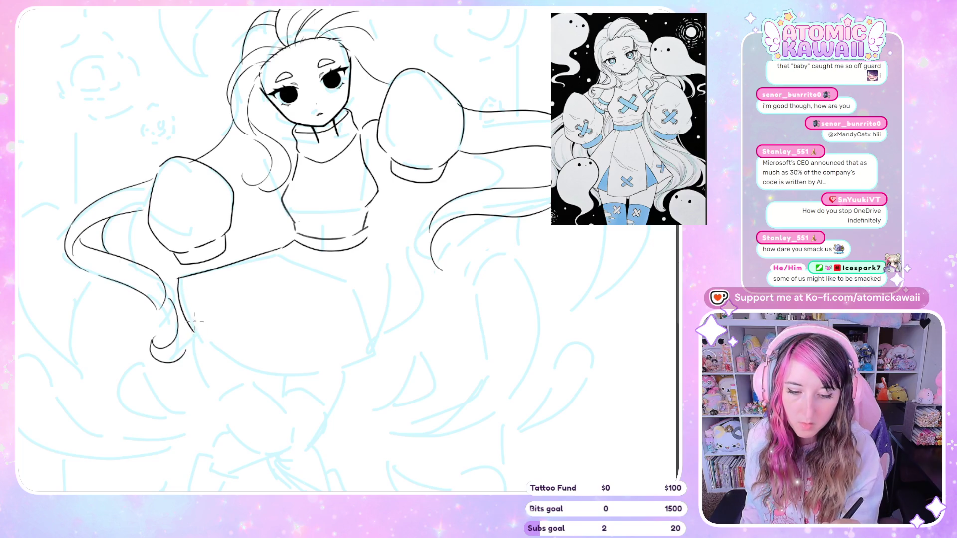
pyautogui.moveTo(181, 279); pyautogui.dragTo(194, 310)
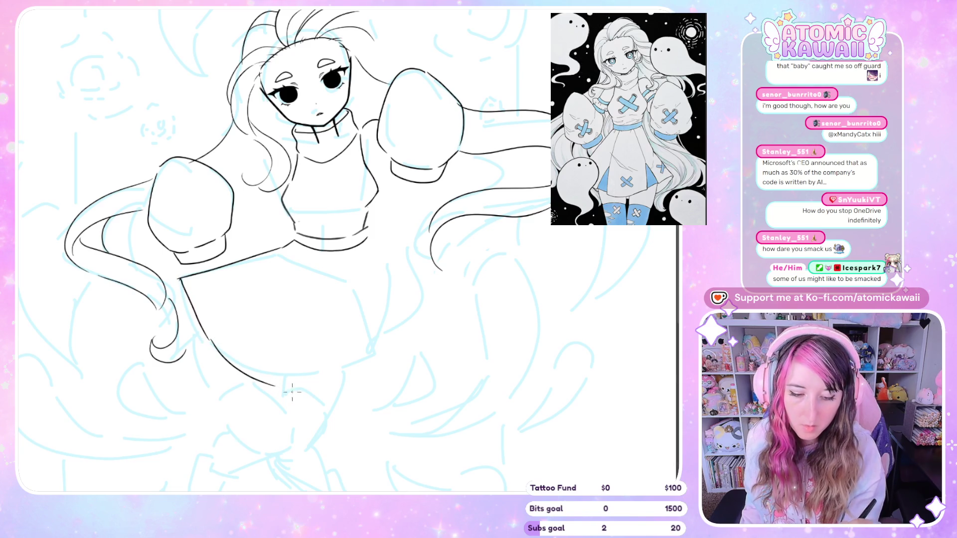
pyautogui.hotkey('ctrl', 'z')
# Draw a flatter hem with a curled right end and extend the skirt's right side to it.
pyautogui.moveTo(212, 344); pyautogui.dragTo(314, 373)
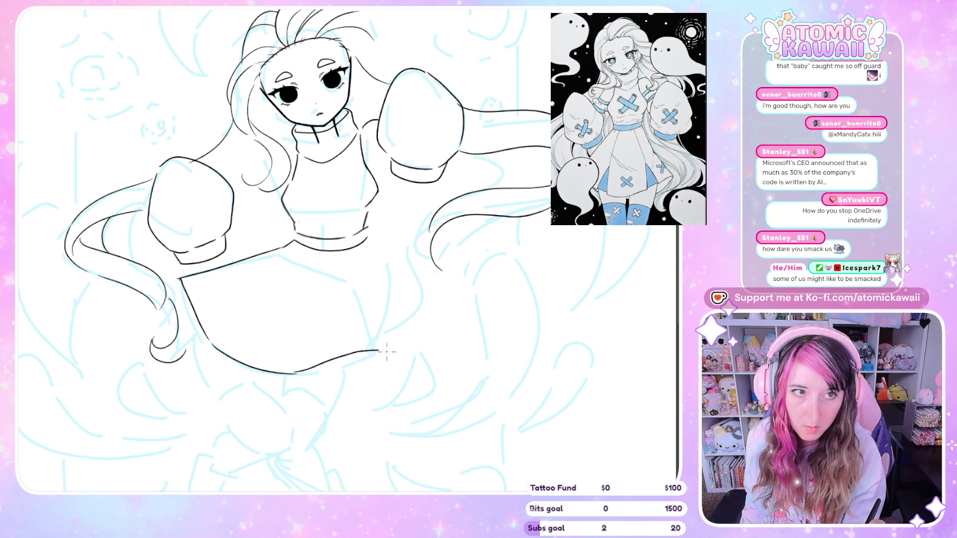
pyautogui.moveTo(394, 356); pyautogui.dragTo(350, 374)
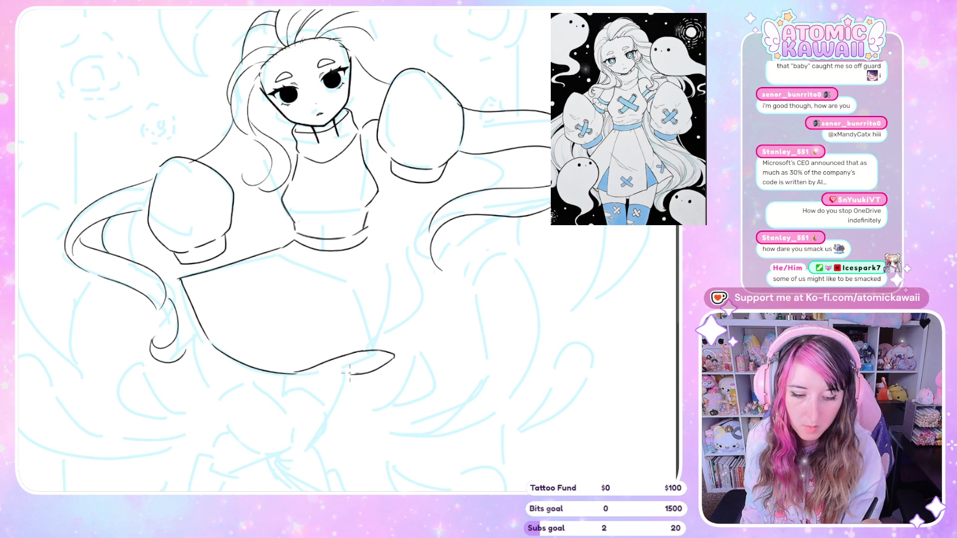
pyautogui.moveTo(368, 240); pyautogui.dragTo(371, 259)
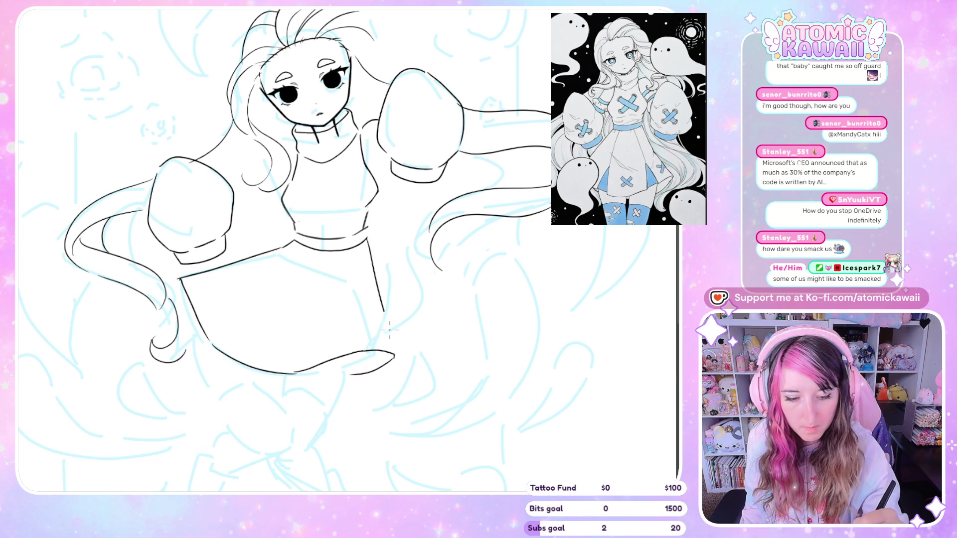
pyautogui.moveTo(383, 312); pyautogui.dragTo(393, 354)
pyautogui.press('m')
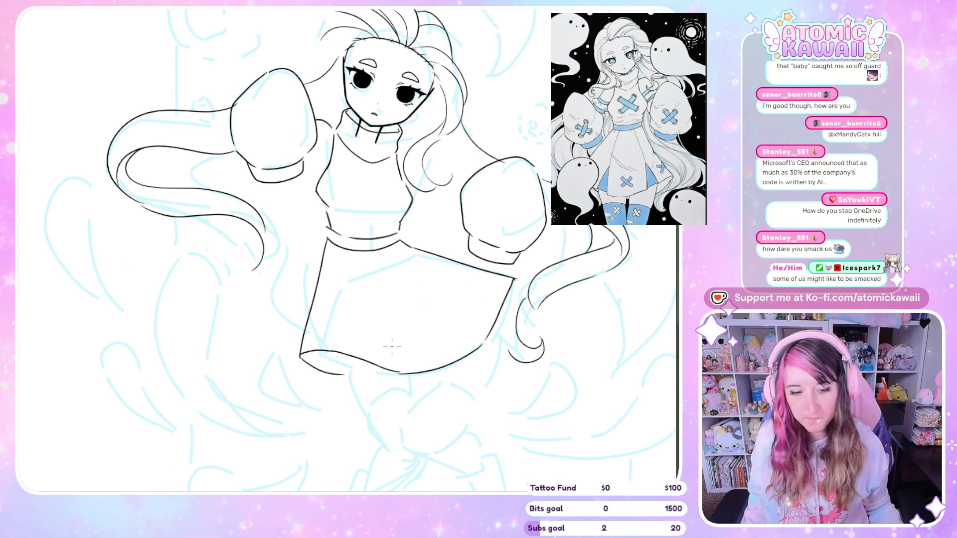
pyautogui.hotkey('ctrl', '-')
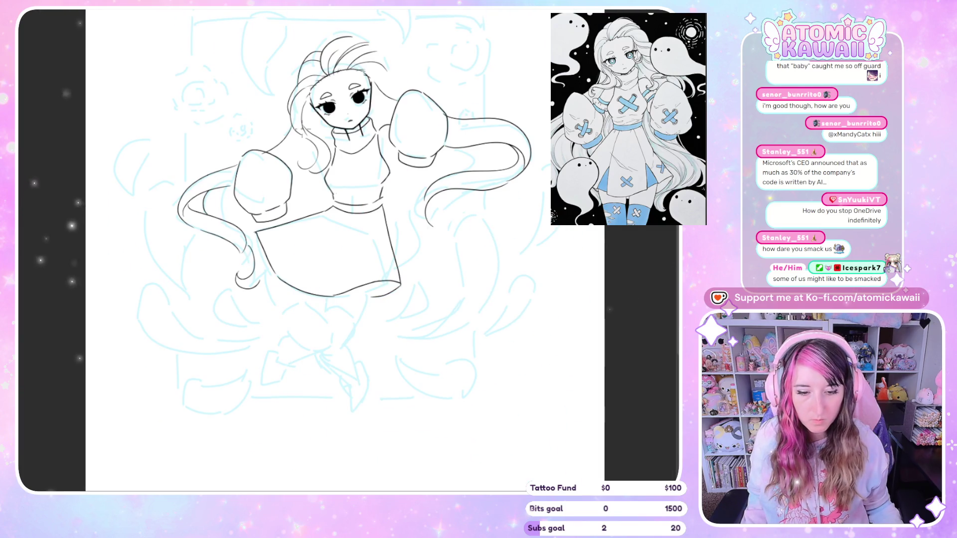
pyautogui.hotkey('ctrl', '+')
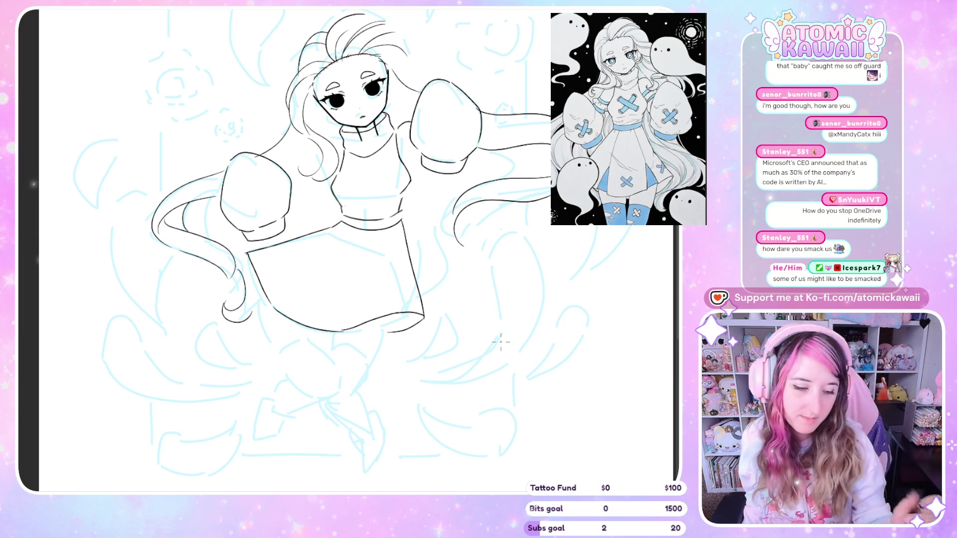
pyautogui.scroll(2, 348, 296)
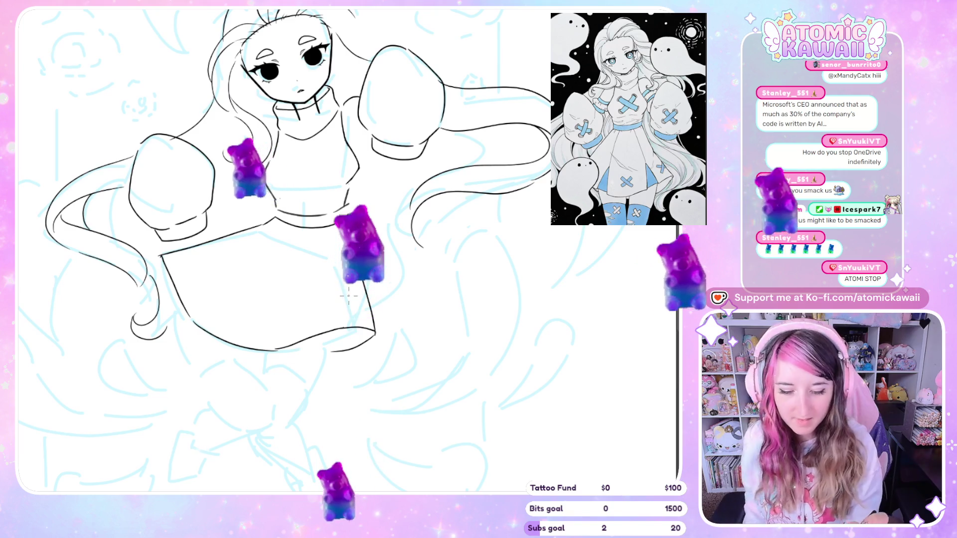
# Ink the leg line below the skirt, checking it in a mirrored view.
pyautogui.scroll(-3, 320, 249)
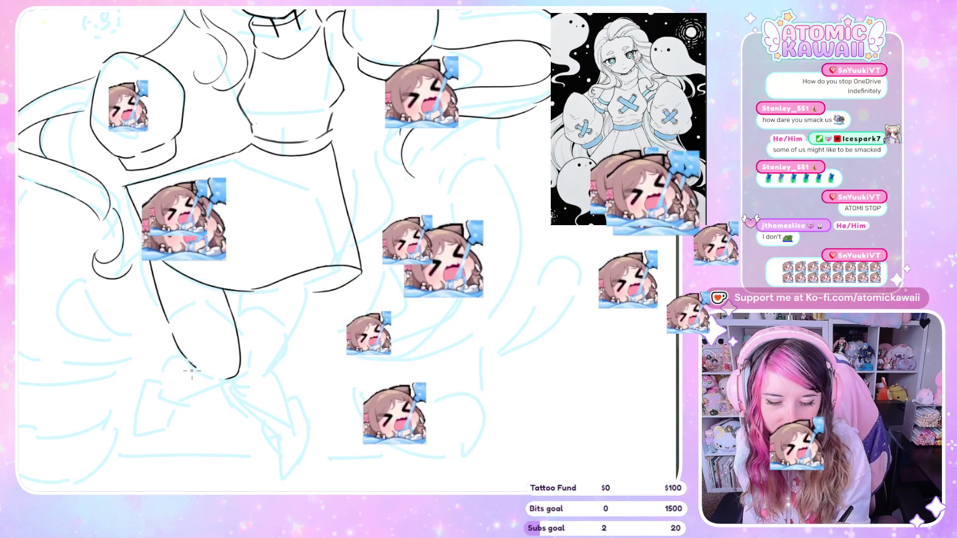
pyautogui.moveTo(174, 355); pyautogui.dragTo(160, 377)
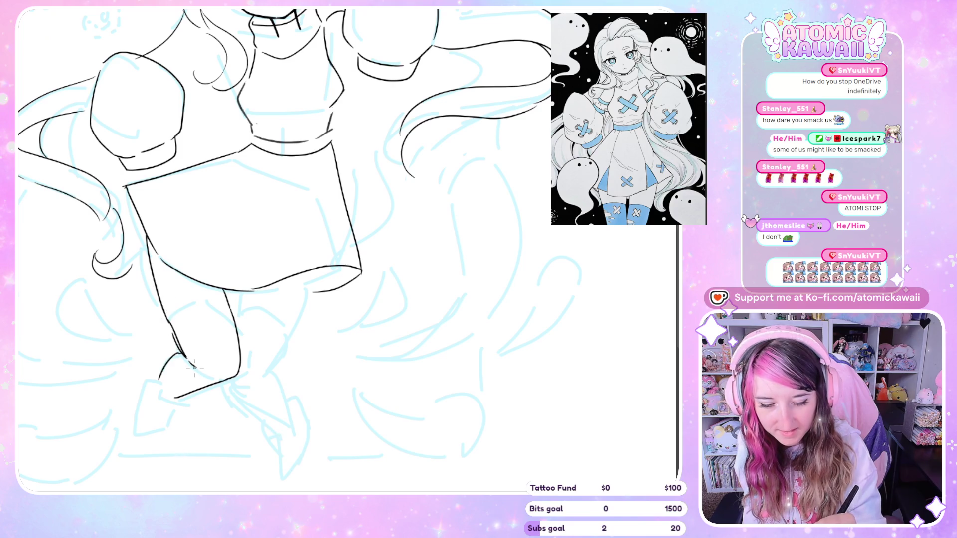
pyautogui.press('h')
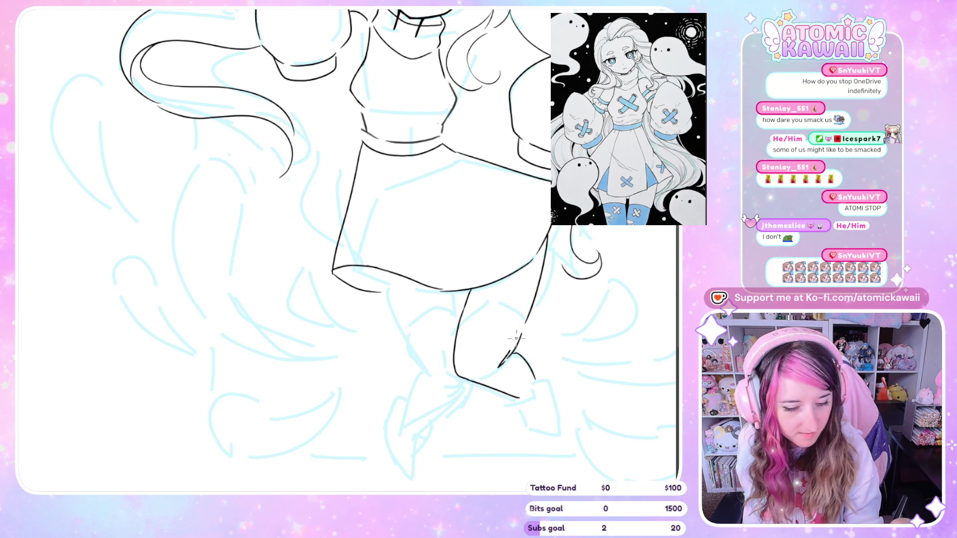
pyautogui.moveTo(517, 339); pyautogui.dragTo(526, 326)
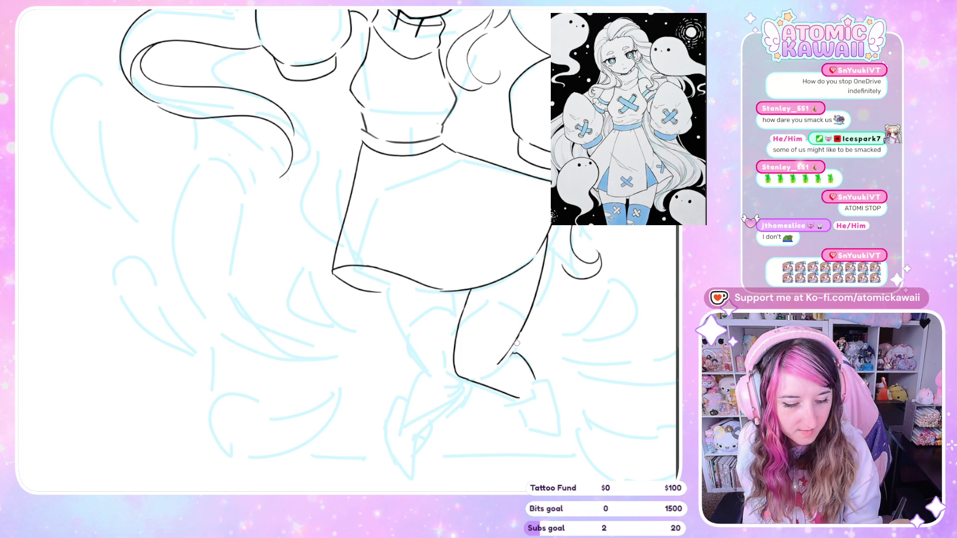
pyautogui.press('h')
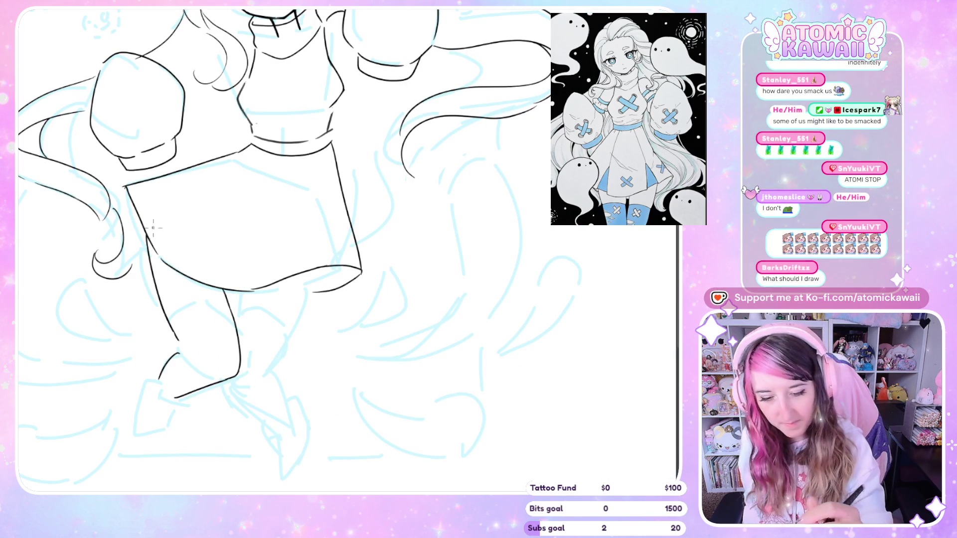
# Trace the leg's edge and close the outline down at the ankle.
pyautogui.moveTo(146, 242); pyautogui.dragTo(177, 329)
pyautogui.press('h')
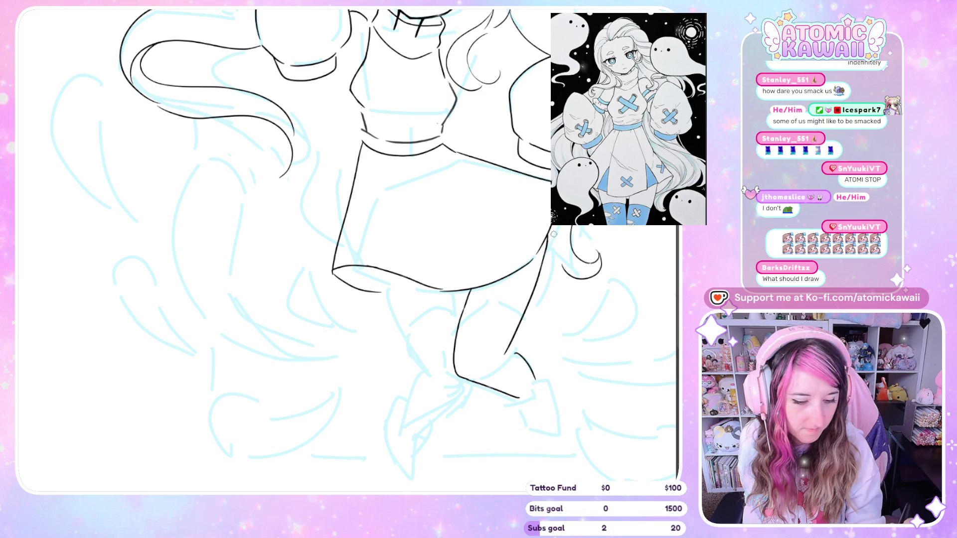
pyautogui.press('h')
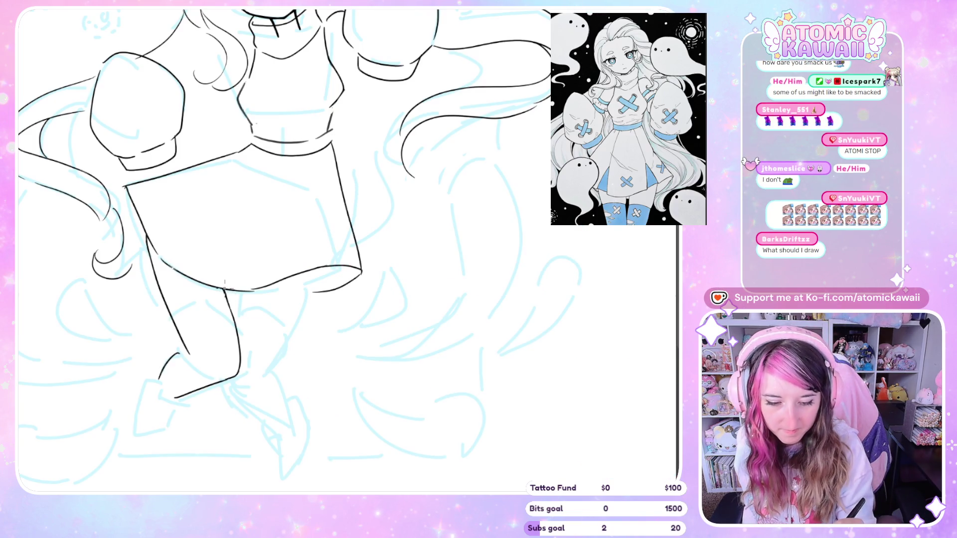
pyautogui.moveTo(238, 346); pyautogui.dragTo(230, 306)
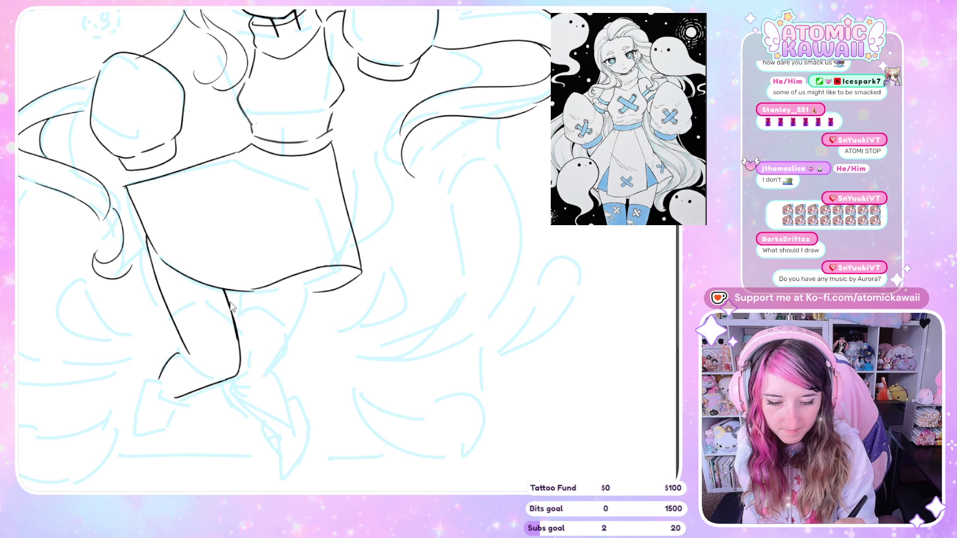
pyautogui.moveTo(239, 351); pyautogui.dragTo(222, 384)
pyautogui.hotkey('ctrl', 'z')
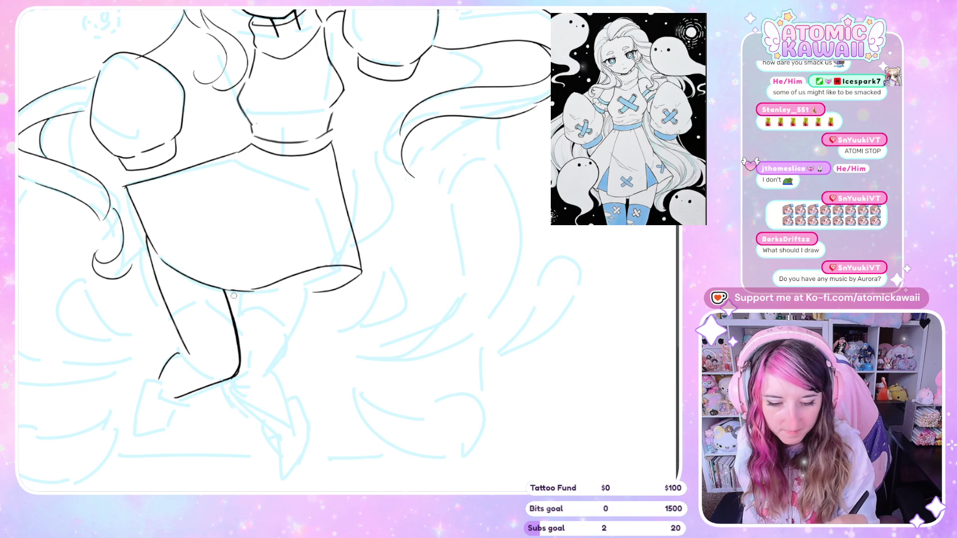
pyautogui.hotkey('ctrl', 'z')
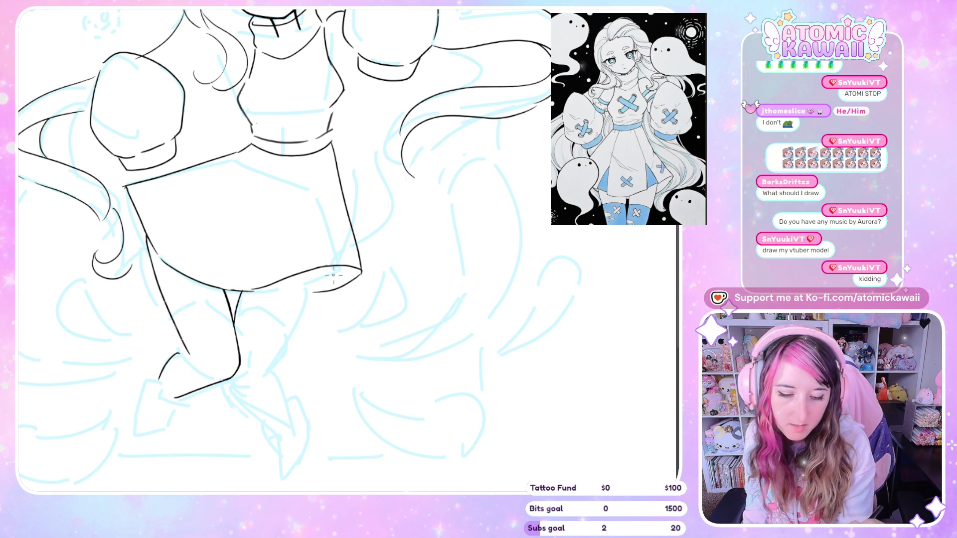
# Ink the back leg line down from the skirt hem, retrying it several times.
pyautogui.moveTo(318, 273); pyautogui.dragTo(298, 321)
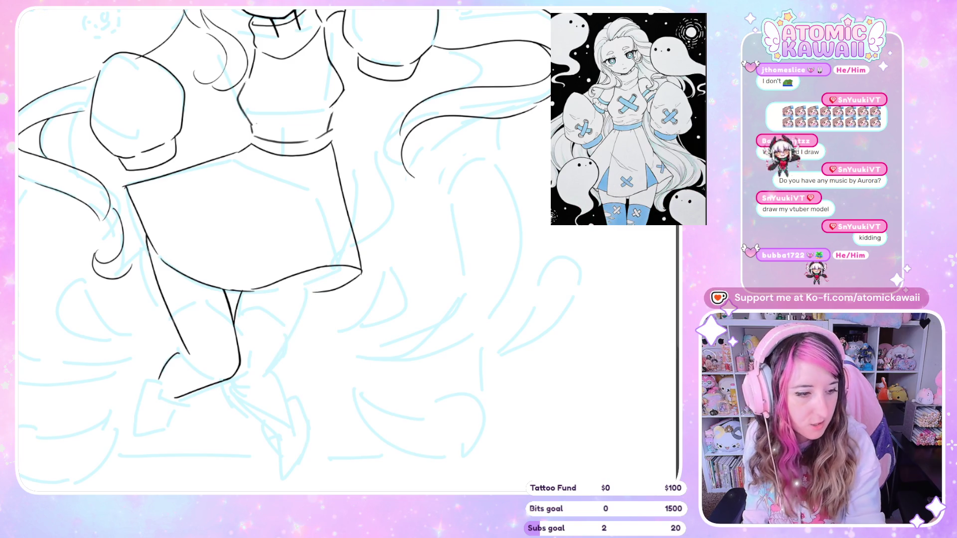
pyautogui.moveTo(312, 270); pyautogui.dragTo(261, 374)
pyautogui.hotkey('ctrl', 'z')
pyautogui.moveTo(317, 269); pyautogui.dragTo(255, 375)
pyautogui.hotkey('ctrl', 'z')
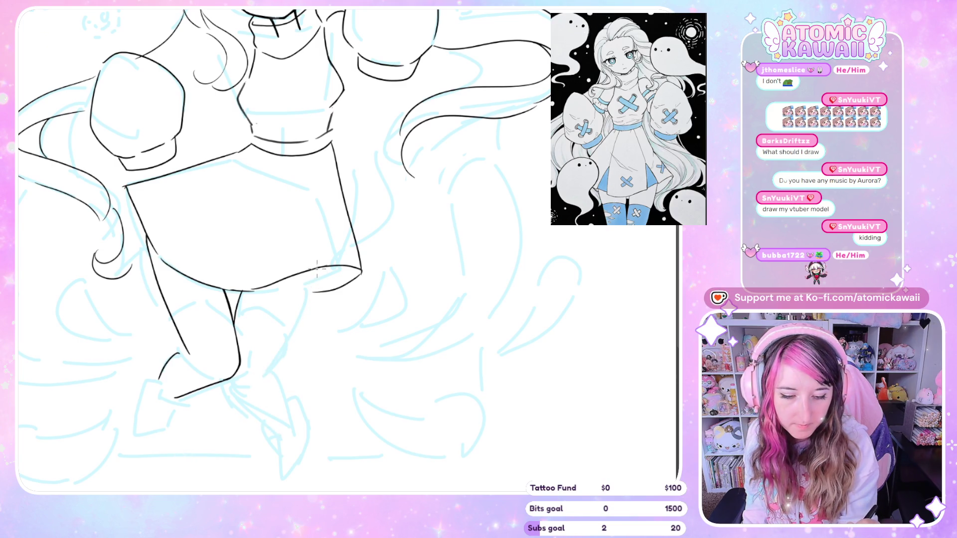
pyautogui.press('h')
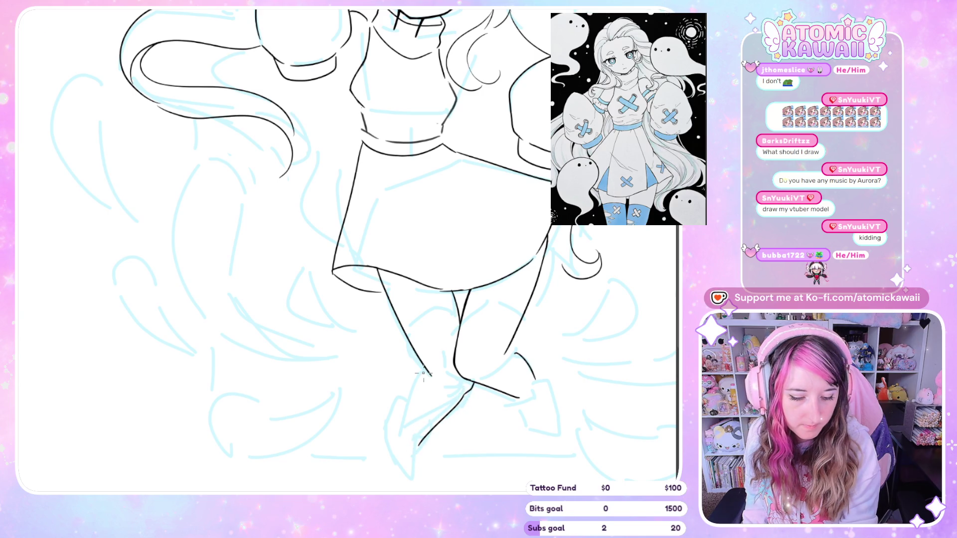
# Outline the foot with a hooked stroke and lower line, checking proportions mirrored.
pyautogui.moveTo(408, 416); pyautogui.dragTo(406, 449)
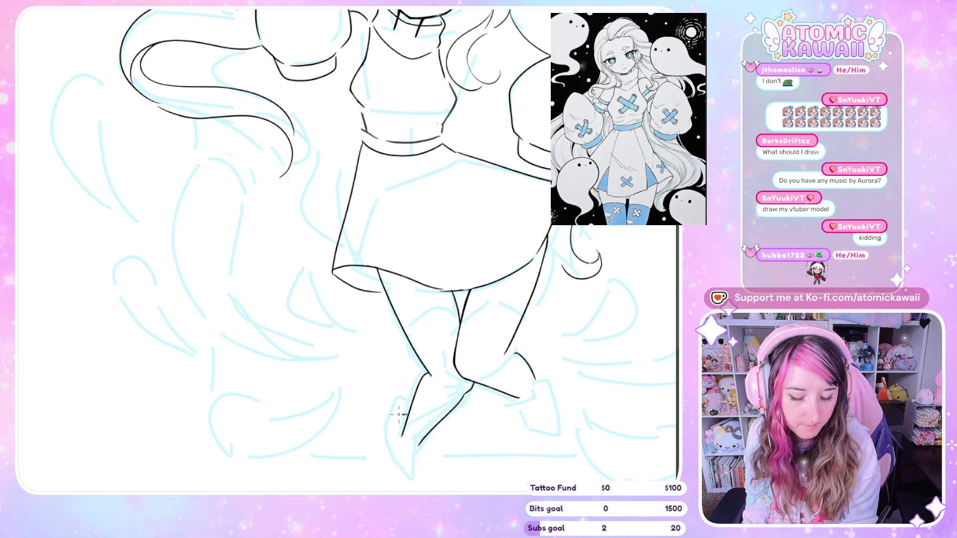
pyautogui.moveTo(406, 414)
pyautogui.mouseDown()
pyautogui.moveTo(394, 432)
pyautogui.moveTo(395, 462)
pyautogui.mouseUp()
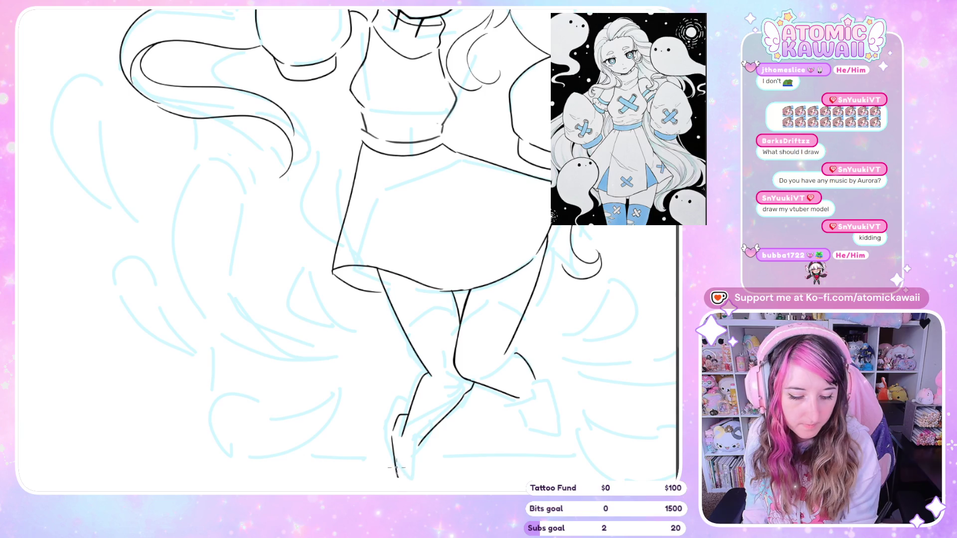
pyautogui.hotkey('ctrl', 'z')
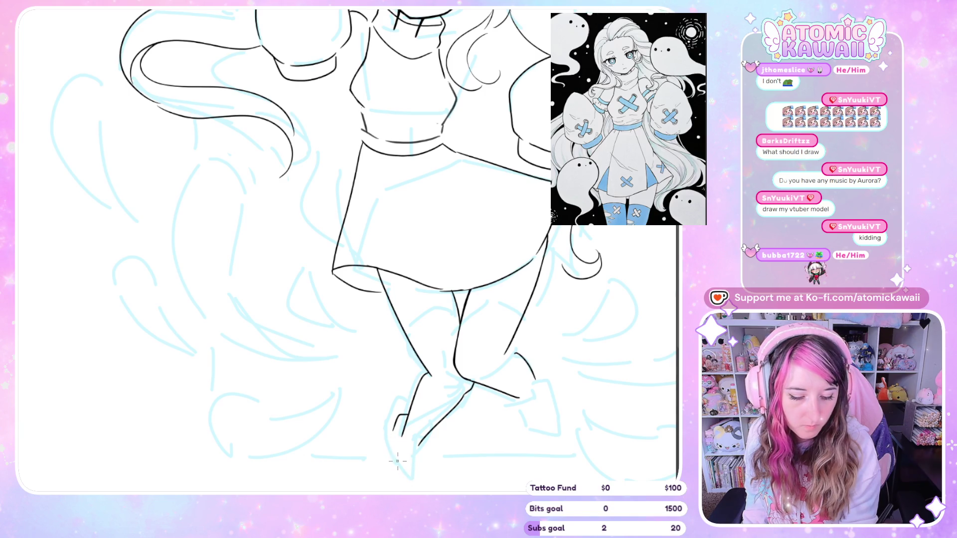
pyautogui.moveTo(392, 435); pyautogui.dragTo(402, 488)
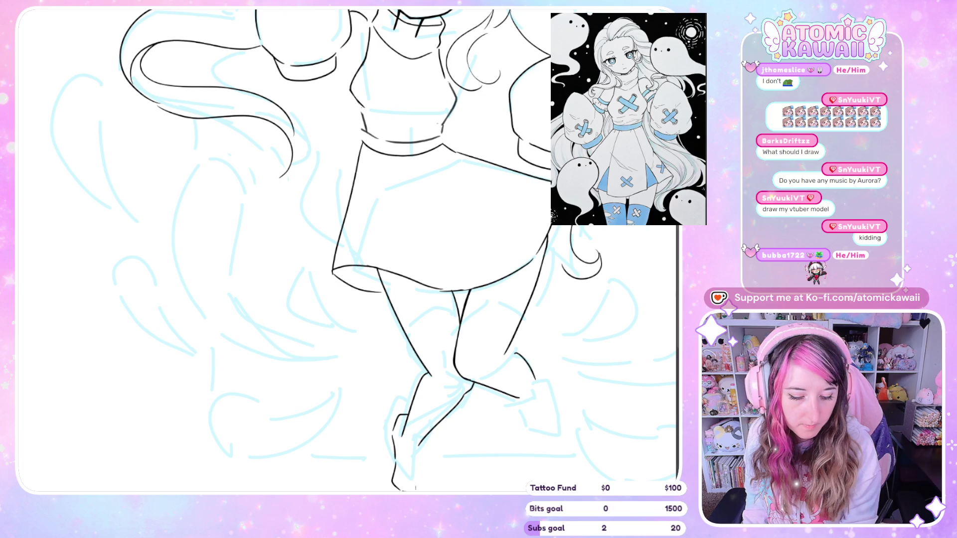
pyautogui.press('h')
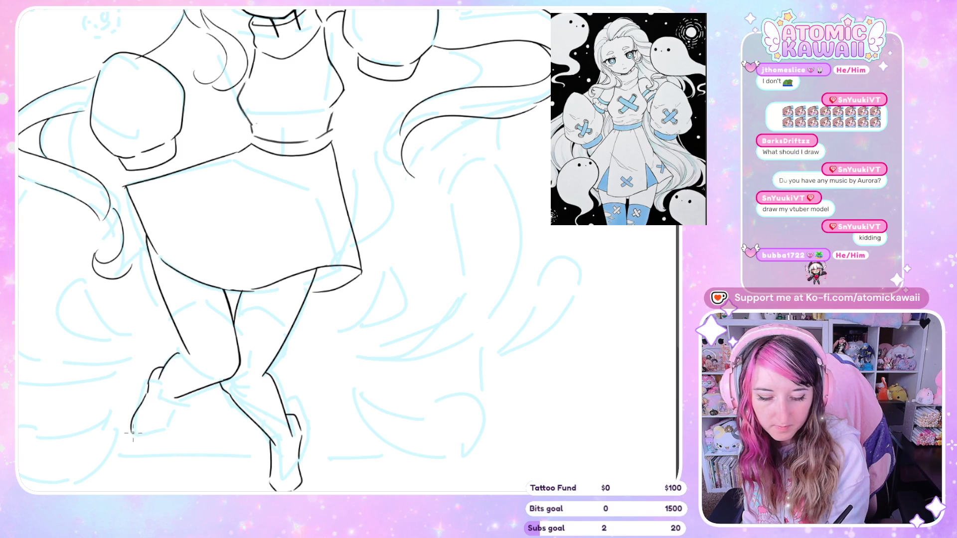
pyautogui.press('m')
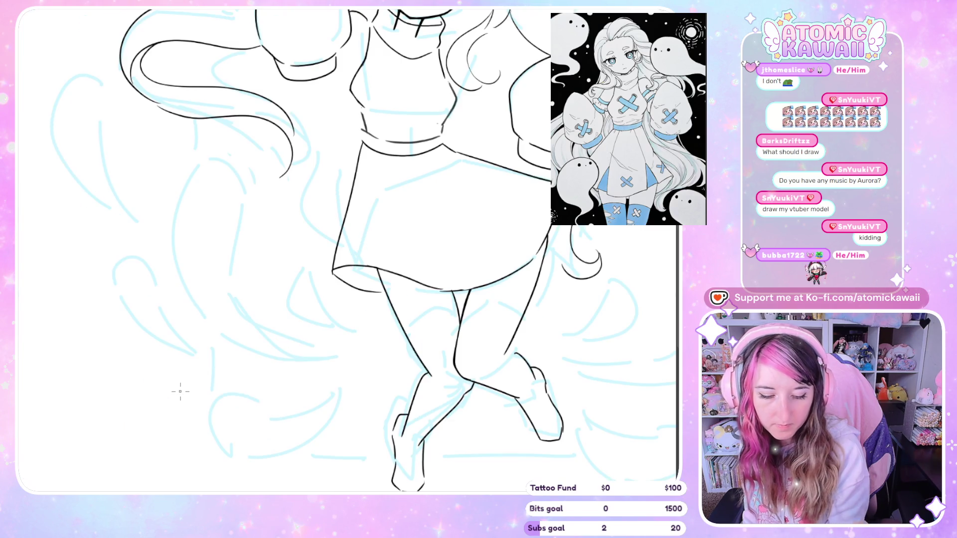
pyautogui.press('m')
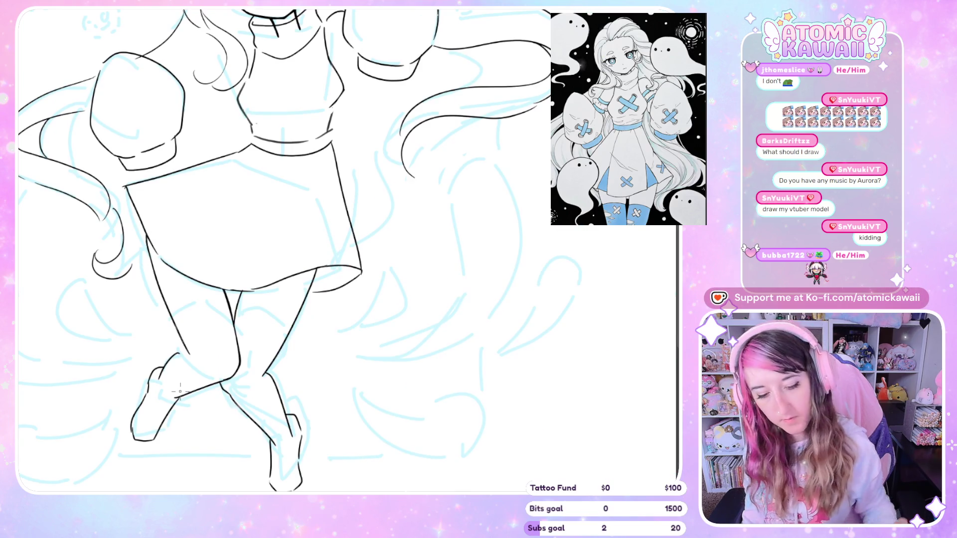
# Ink the inner-thigh line and erase its doubled stroke.
pyautogui.scroll(-5, 288, 269)
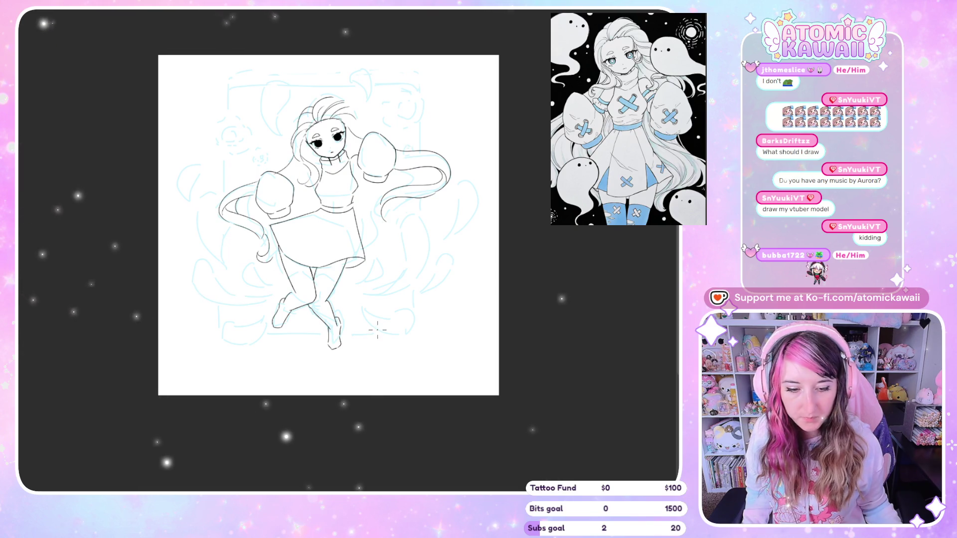
pyautogui.scroll(5, 304, 272)
pyautogui.scroll(3, 305, 272)
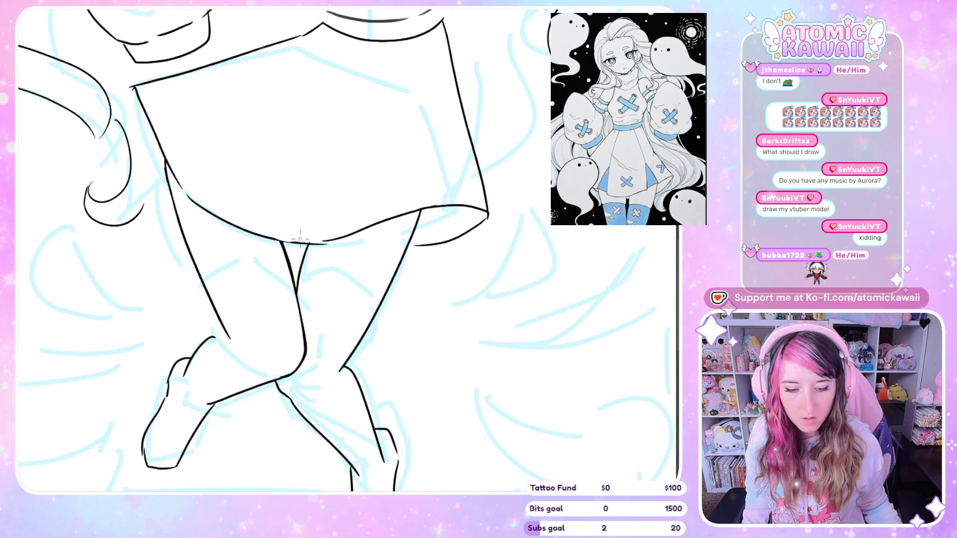
pyautogui.moveTo(409, 242); pyautogui.dragTo(390, 339)
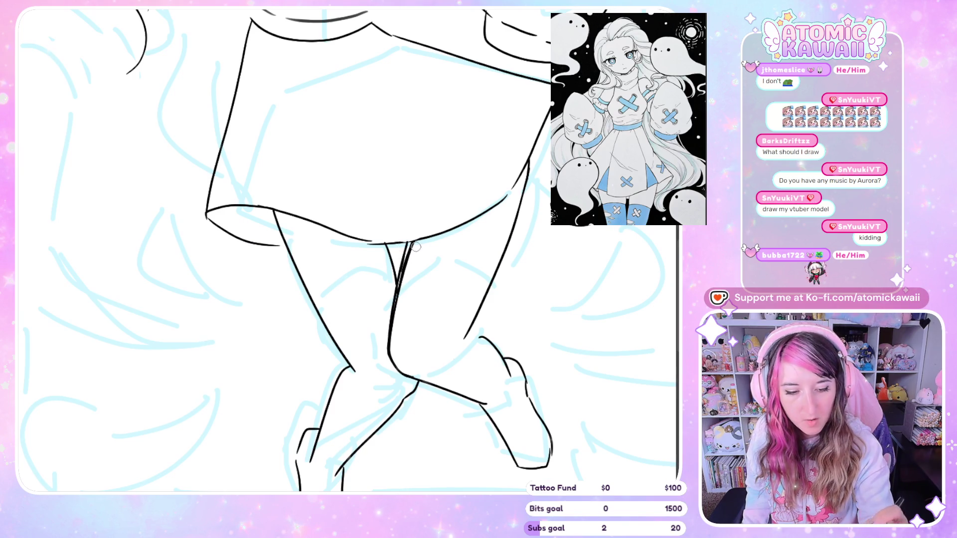
pyautogui.moveTo(408, 244)
pyautogui.mouseDown()
pyautogui.moveTo(399, 299)
pyautogui.moveTo(407, 274)
pyautogui.mouseUp()
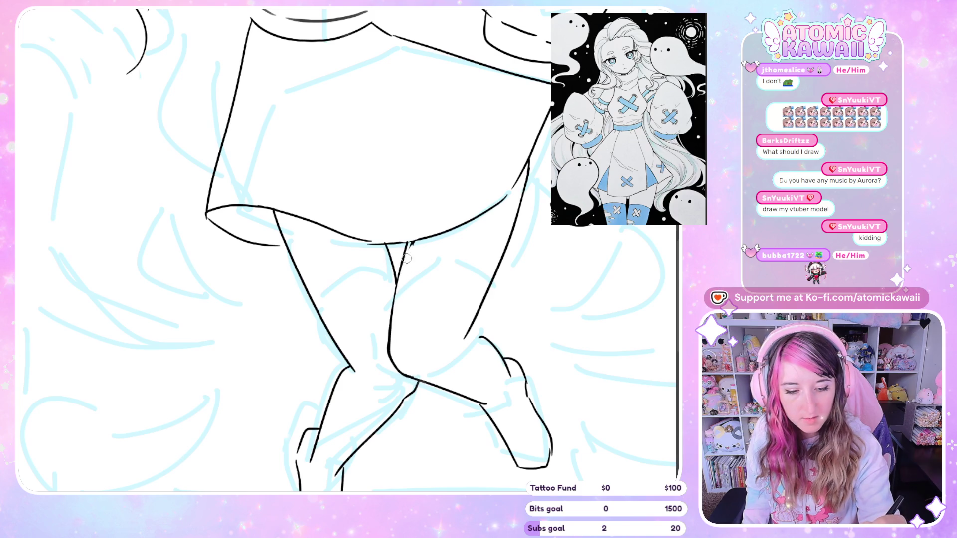
# Re-ink the left skirt-and-leg line and thin the heavy right-leg outline, checking in mirrored view.
pyautogui.press('m')
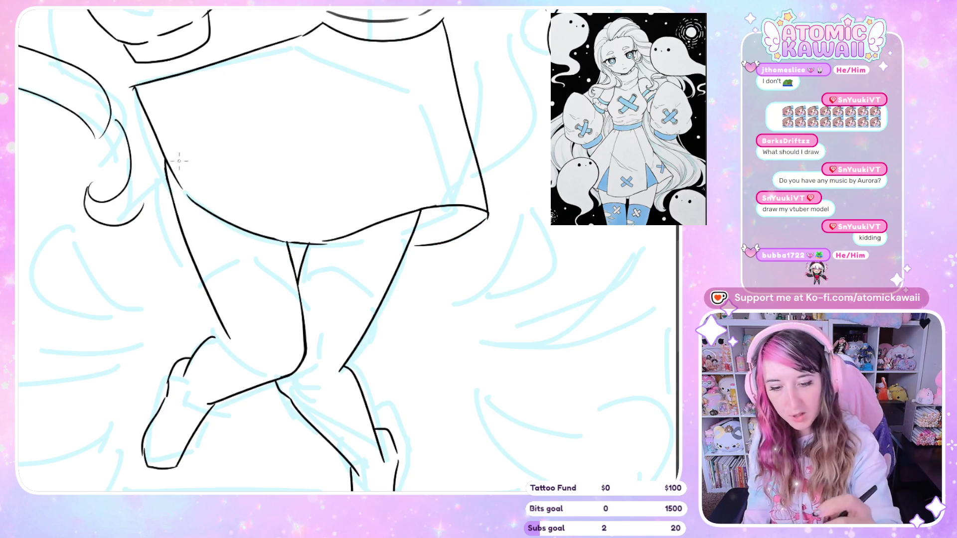
pyautogui.moveTo(171, 172); pyautogui.dragTo(196, 265)
pyautogui.press('m')
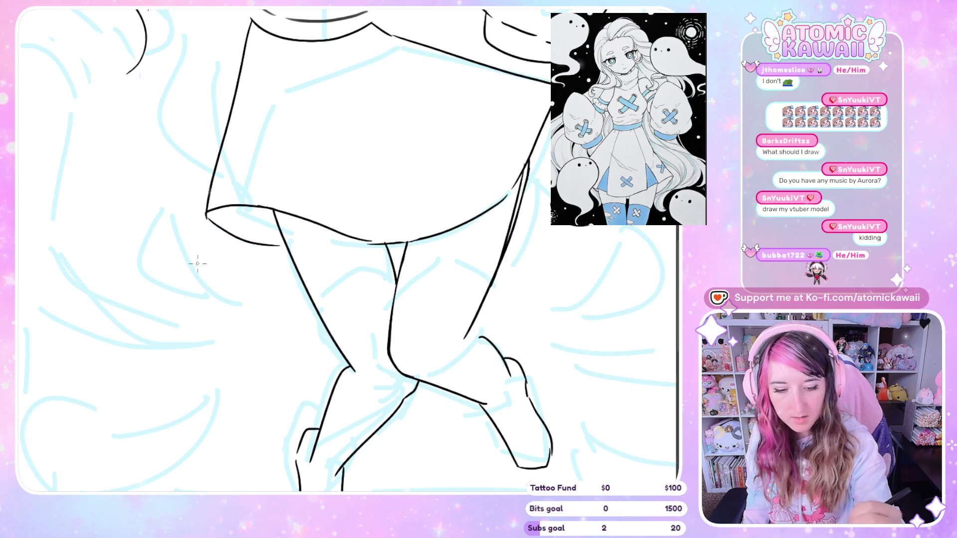
pyautogui.moveTo(513, 221); pyautogui.dragTo(482, 294)
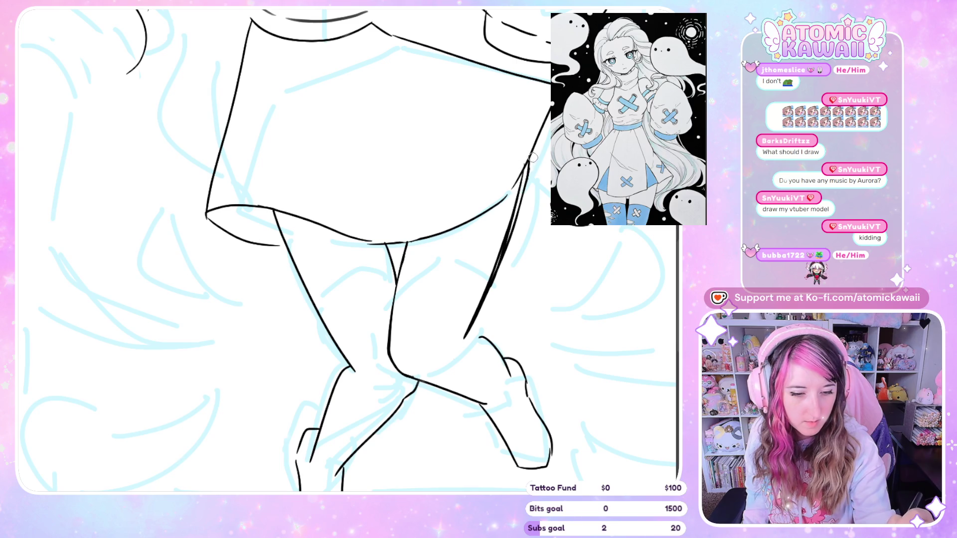
pyautogui.moveTo(532, 157); pyautogui.dragTo(464, 340)
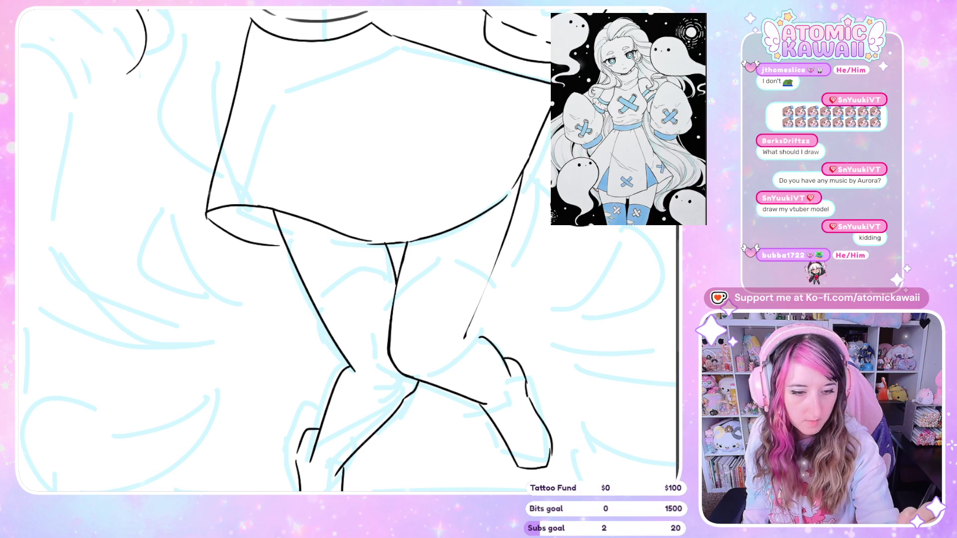
pyautogui.press('m')
pyautogui.moveTo(173, 171); pyautogui.dragTo(230, 340)
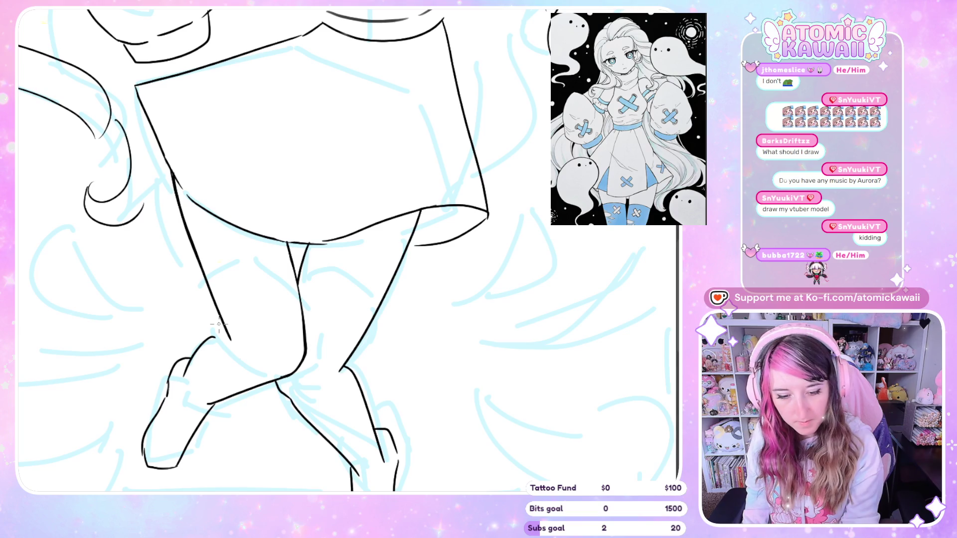
pyautogui.scroll(-5, 219, 325)
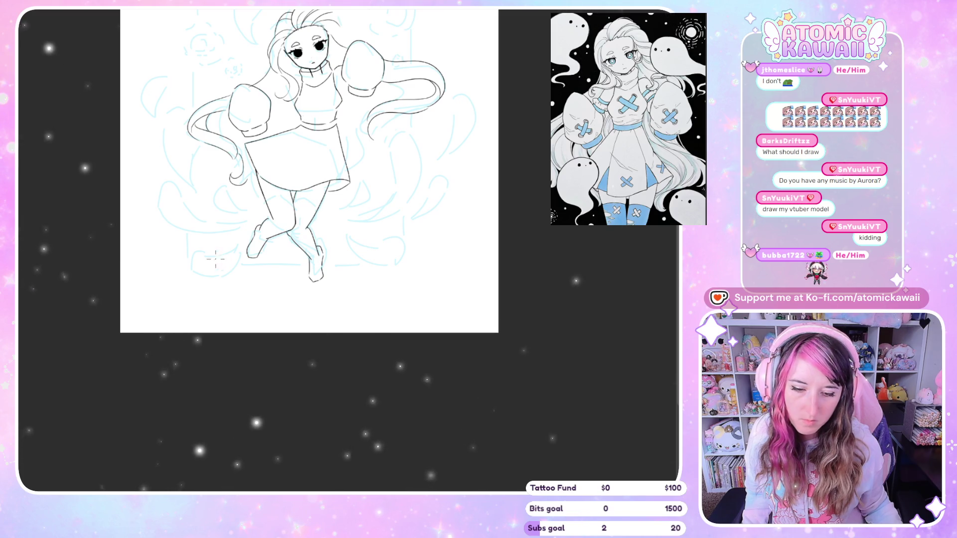
# Add a short stroke by the right knee and reduce the doubled right-leg outline to one line.
pyautogui.scroll(5, 216, 259)
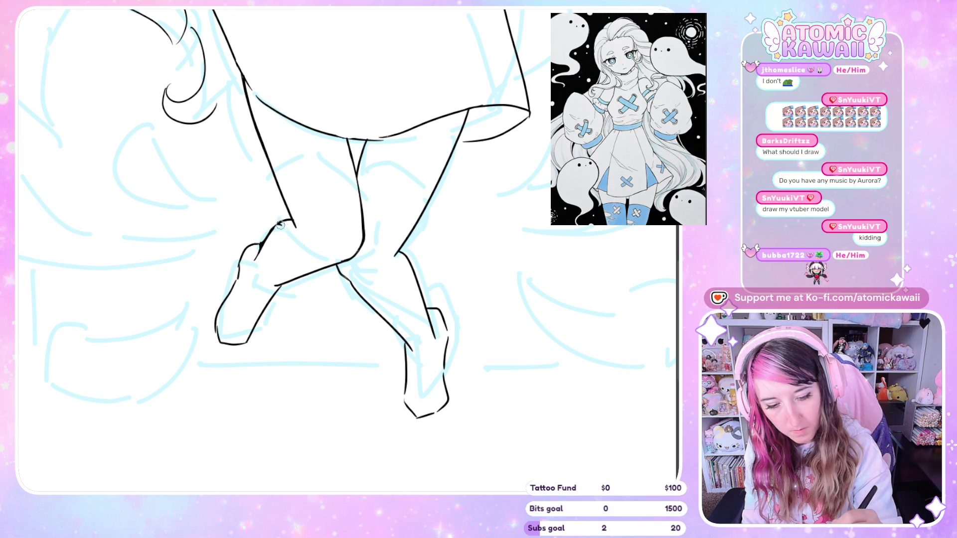
pyautogui.press('h')
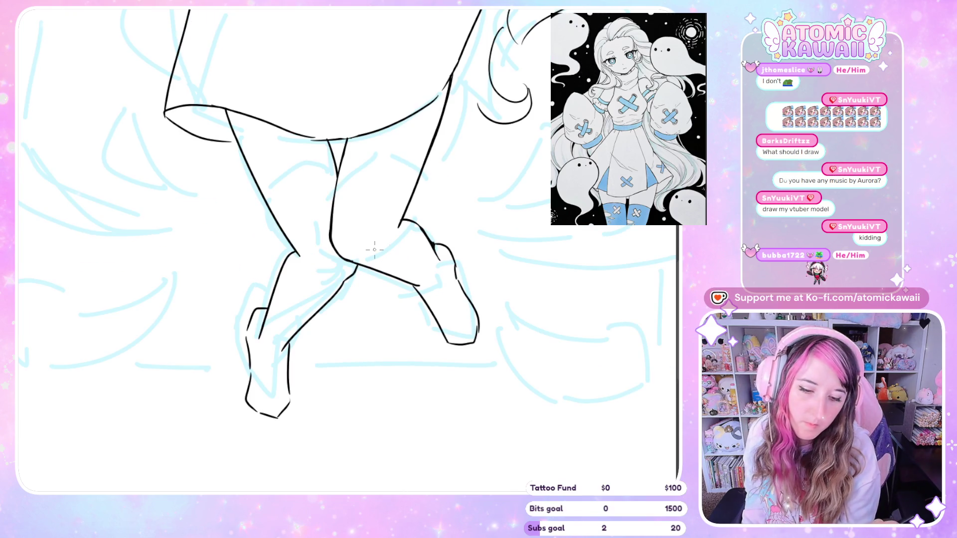
pyautogui.press('h')
pyautogui.moveTo(374, 269); pyautogui.dragTo(371, 286)
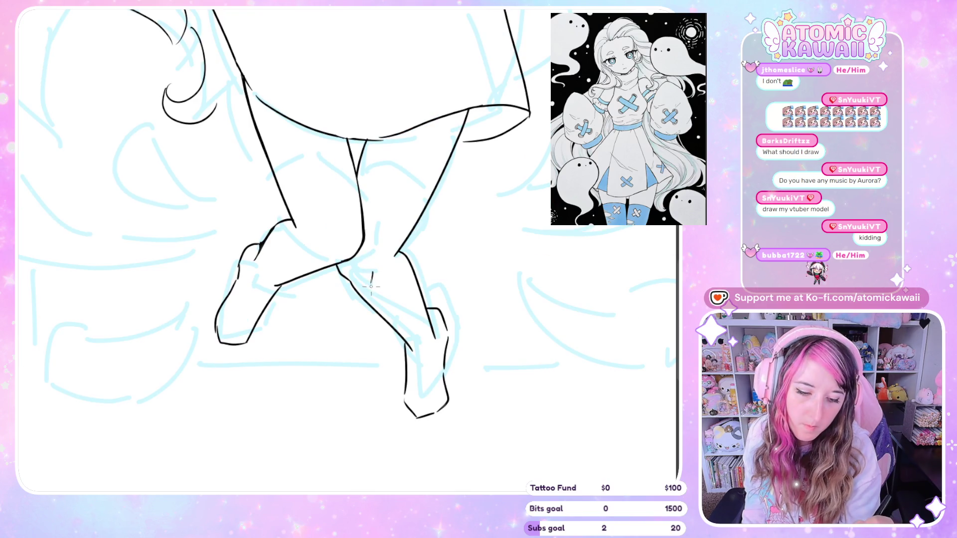
pyautogui.press('h')
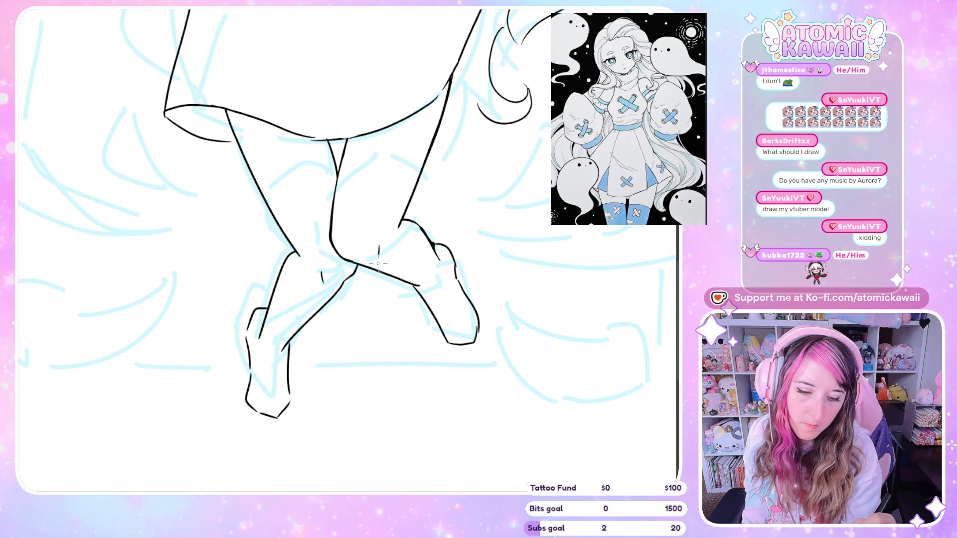
pyautogui.press('h')
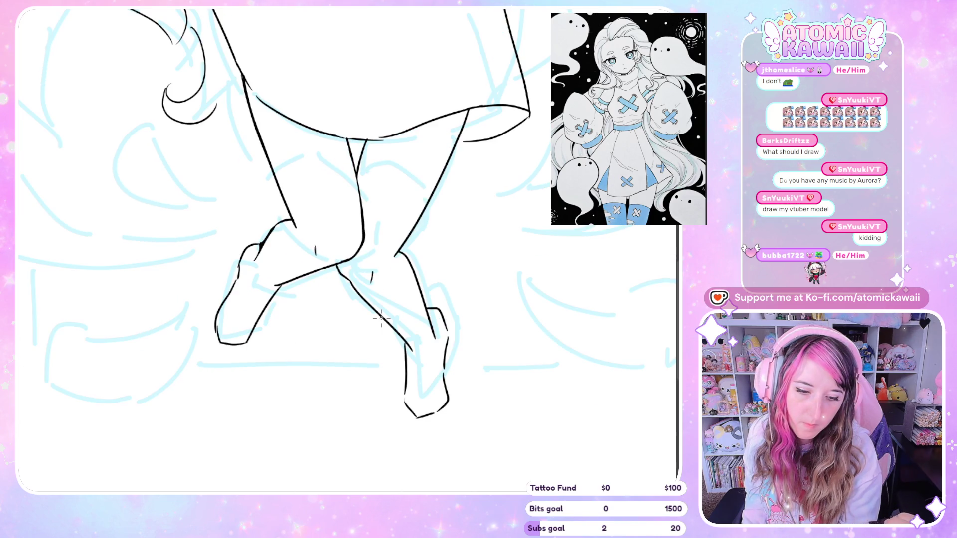
pyautogui.moveTo(396, 258); pyautogui.dragTo(412, 222)
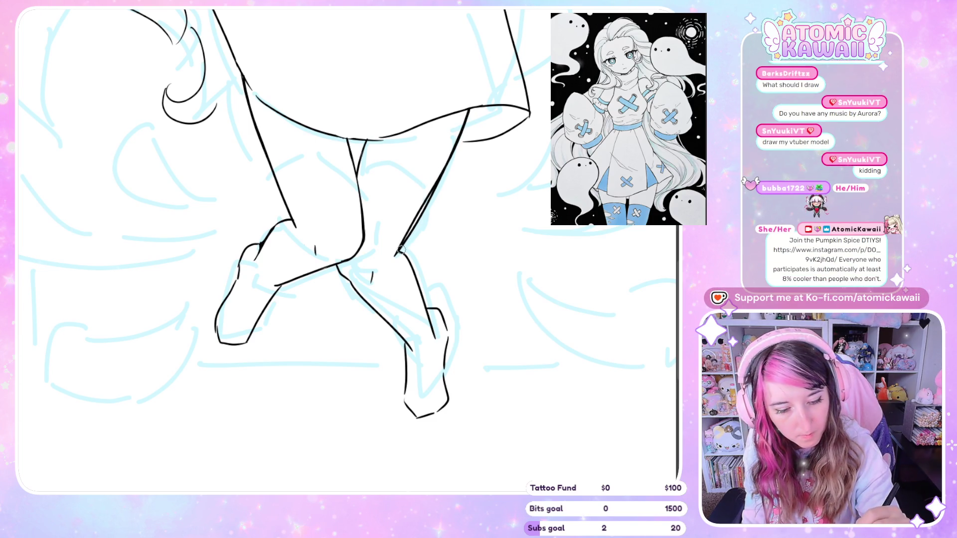
pyautogui.moveTo(399, 251)
pyautogui.mouseDown()
pyautogui.moveTo(449, 170)
pyautogui.moveTo(424, 209)
pyautogui.mouseUp()
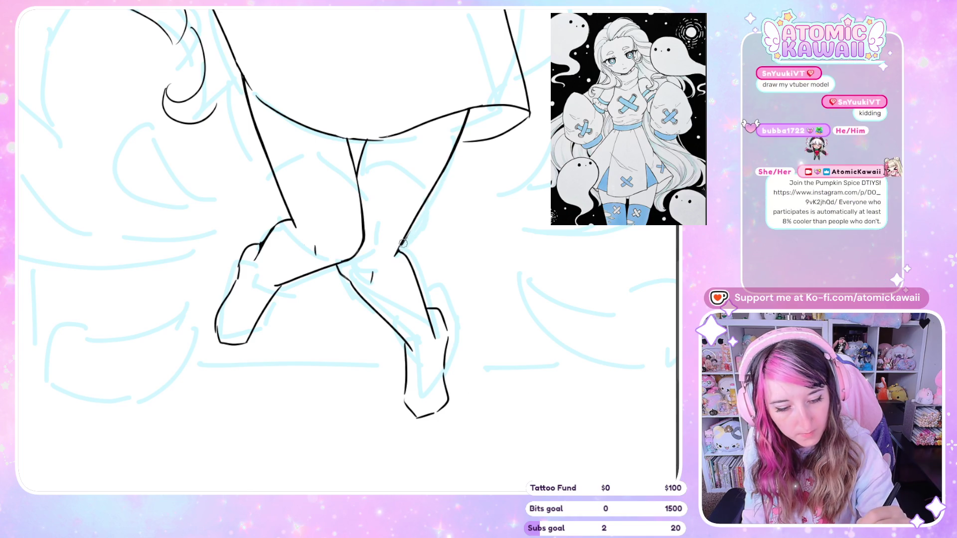
pyautogui.press('h')
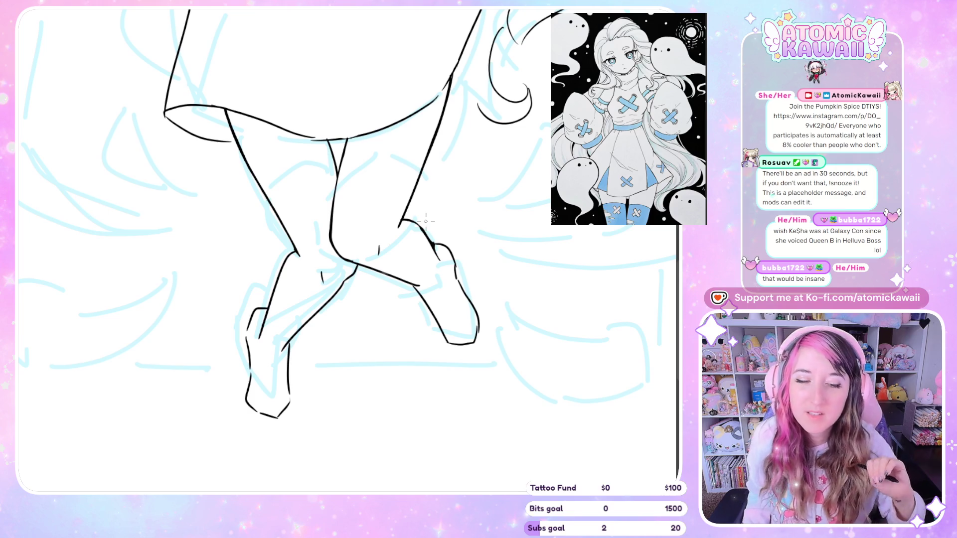
# Rotate the skirt upright and undo the heavier stroke on its left edge, comparing it mirrored.
pyautogui.press('h')
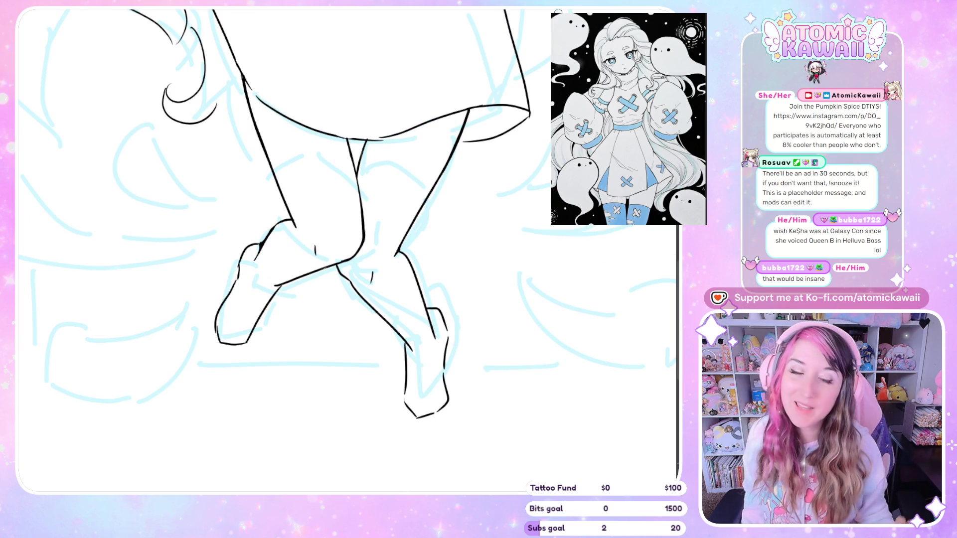
pyautogui.scroll(3, 284, 249)
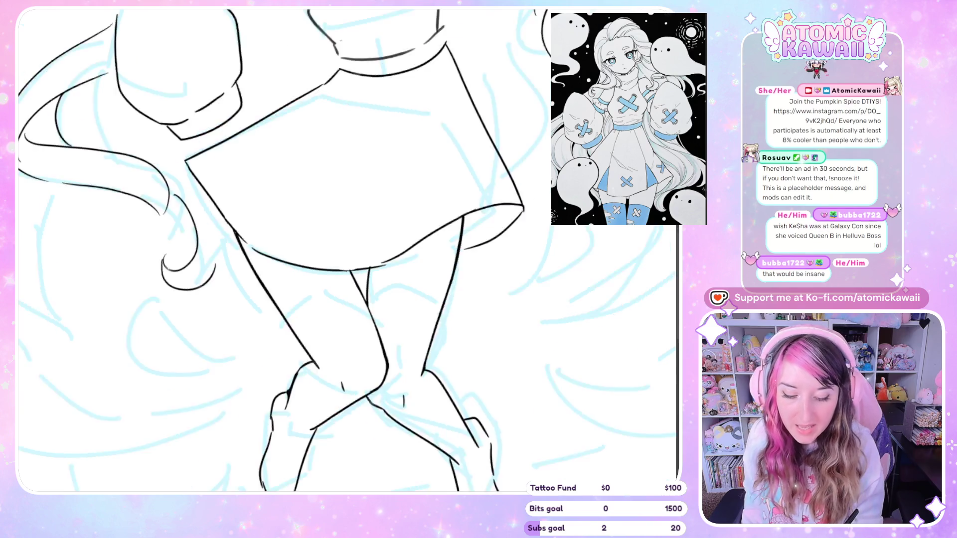
pyautogui.moveTo(299, 249)
pyautogui.mouseDown()
pyautogui.moveTo(269, 97)
pyautogui.moveTo(268, 163)
pyautogui.mouseUp()
pyautogui.hotkey('ctrl', 'z')
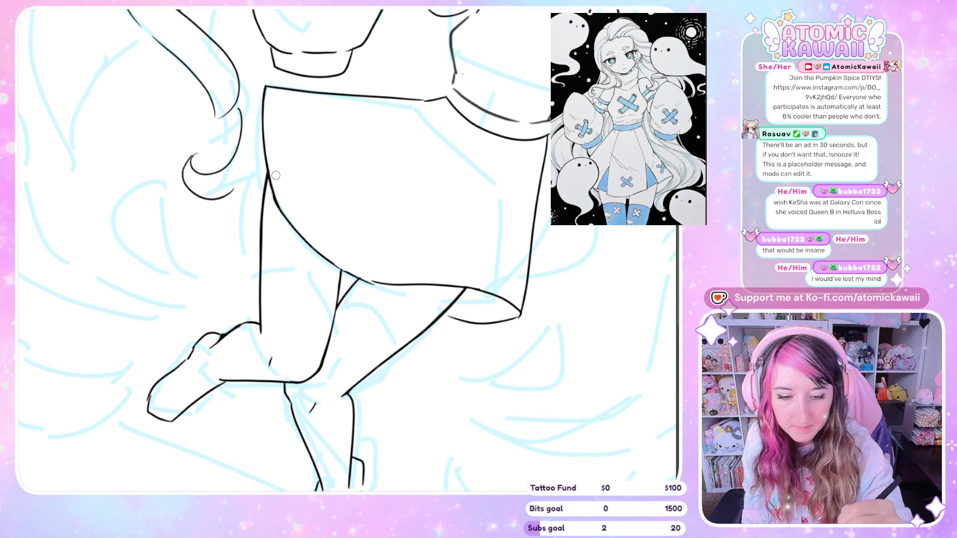
pyautogui.press('h')
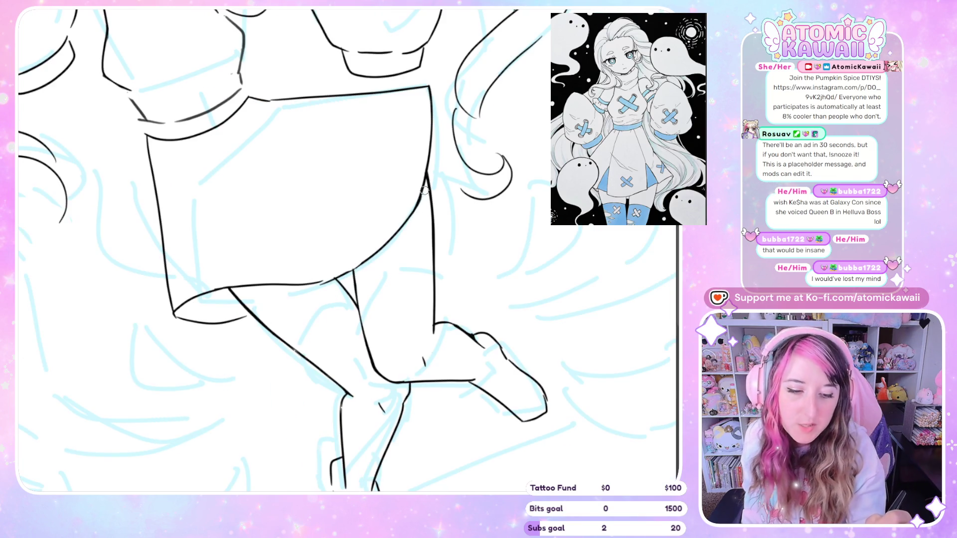
pyautogui.press('h')
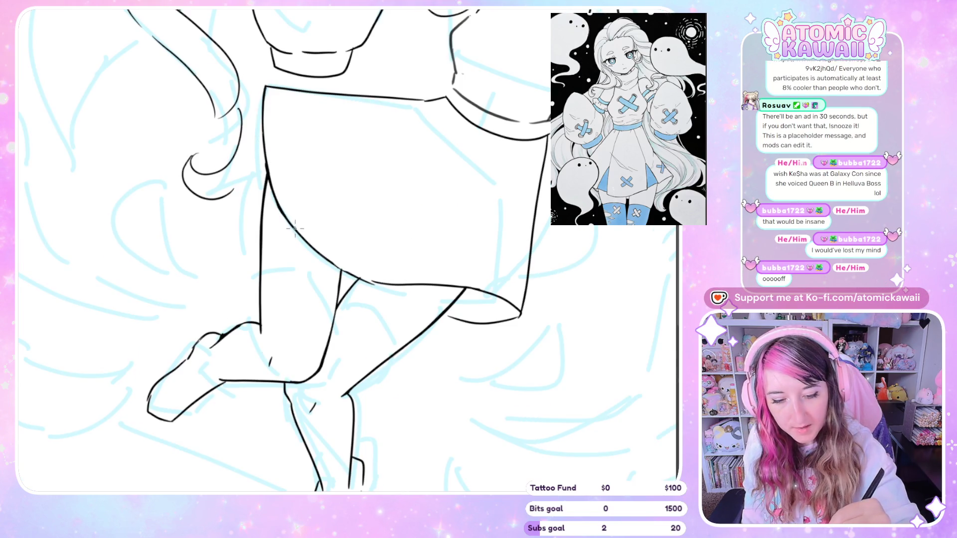
pyautogui.press('h')
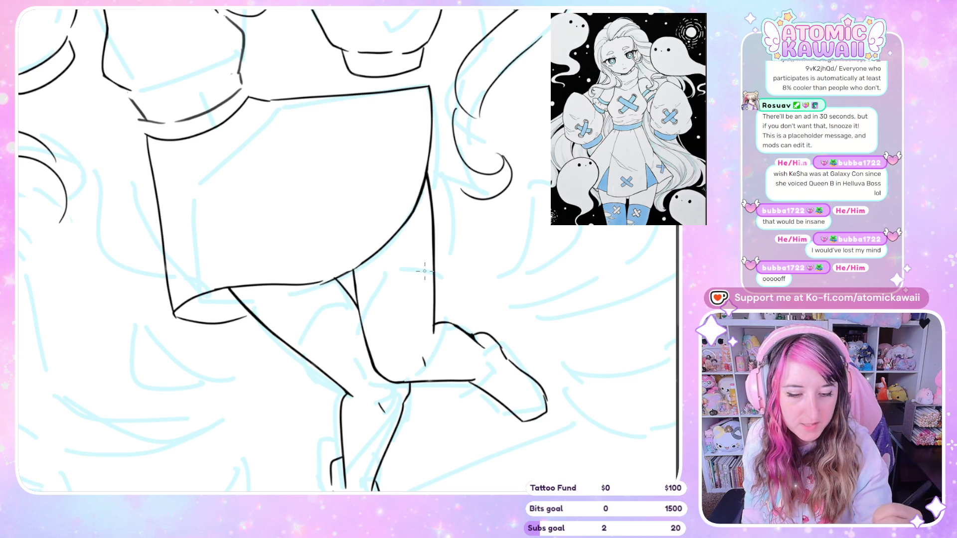
pyautogui.press('h')
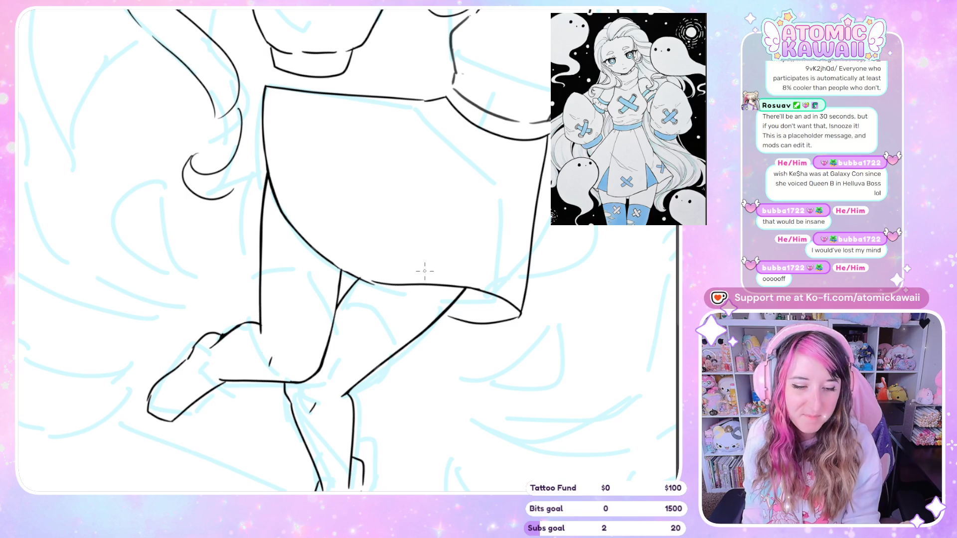
pyautogui.press('h')
pyautogui.press('h')
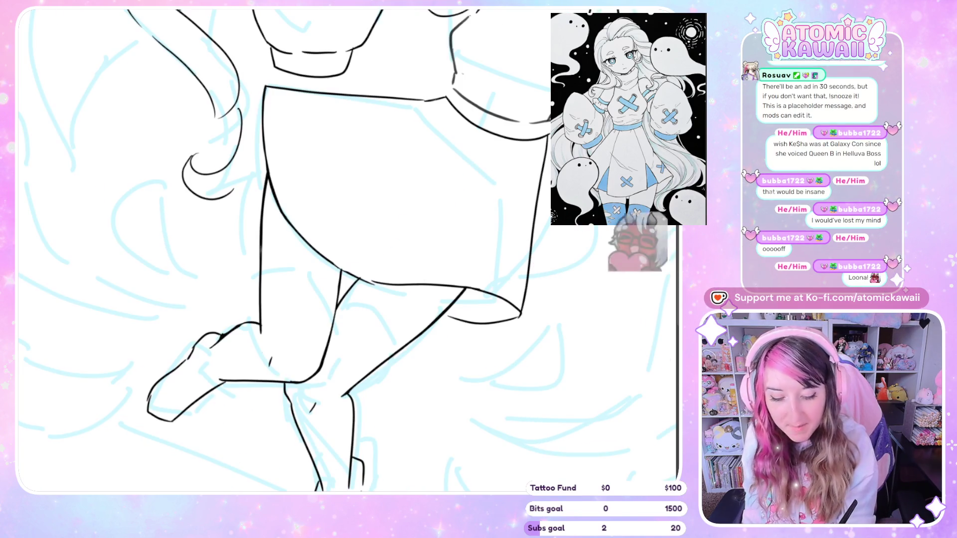
# Reset rotation and zoom, then ink a new line along the skirt's top edge.
pyautogui.hotkey('ctrl', '0')
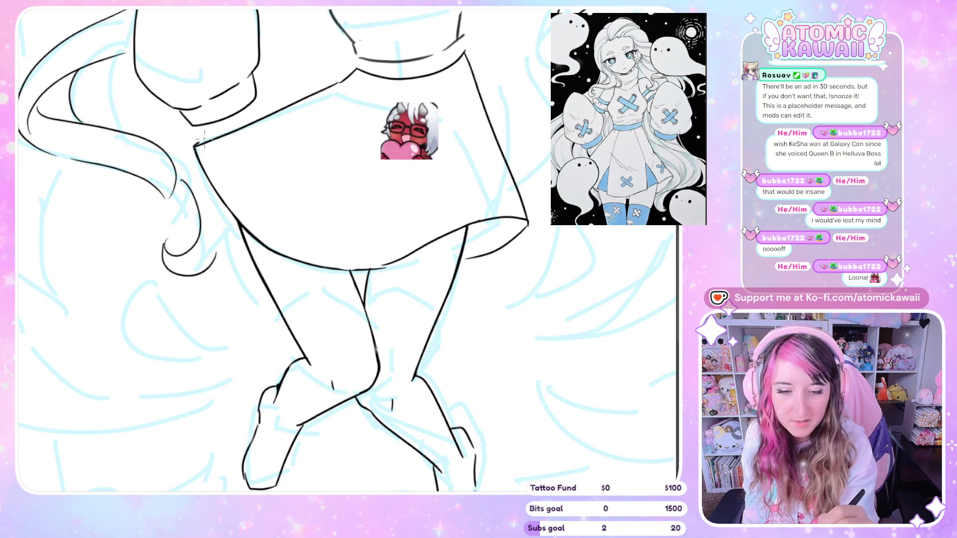
pyautogui.moveTo(195, 146); pyautogui.dragTo(344, 78)
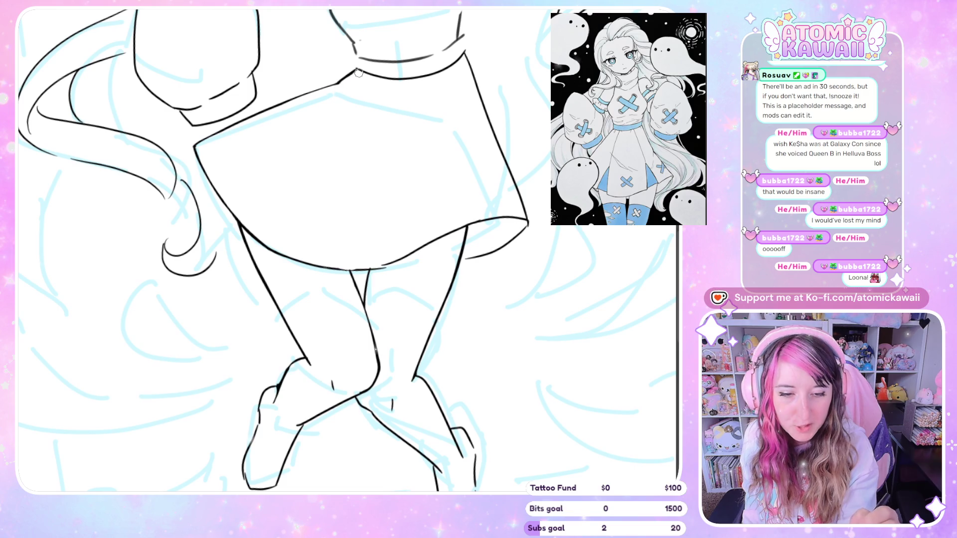
pyautogui.press('h')
pyautogui.press('h')
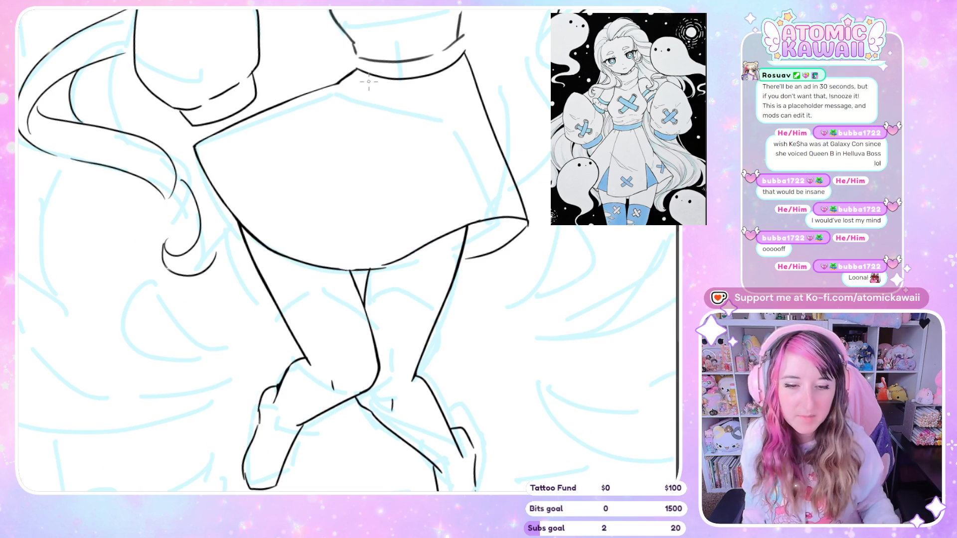
pyautogui.scroll(-5, 304, 363)
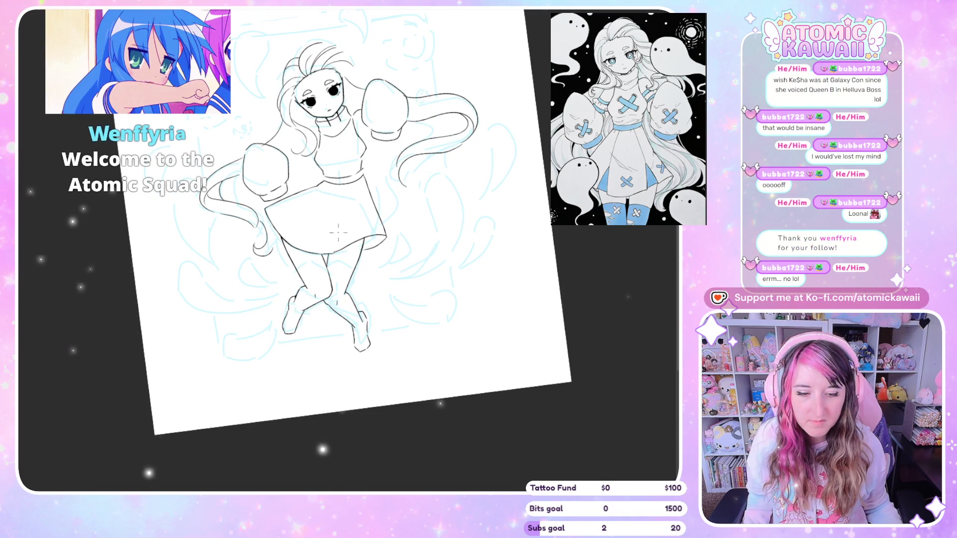
# Zoom into the skirt and legs, rotate upright, then zoom out and check the full figure mirrored.
pyautogui.hotkey('ctrl', '+')
pyautogui.scroll(1, 349, 245)
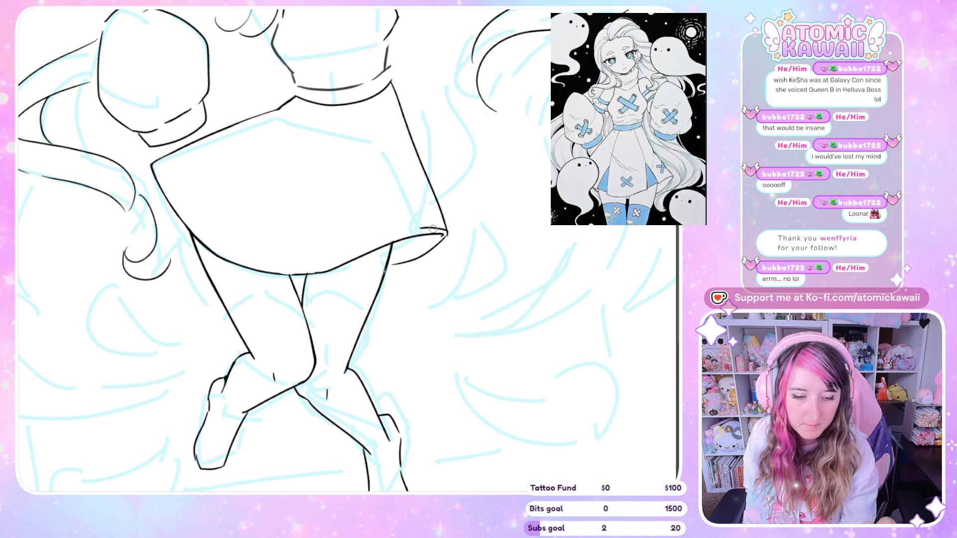
pyautogui.scroll(-1, 444, 223)
pyautogui.scroll(1, 444, 222)
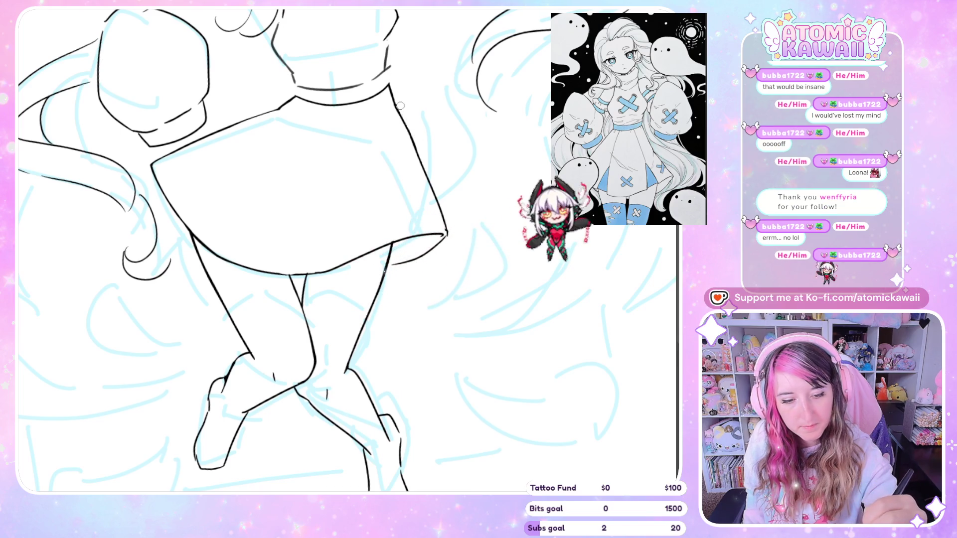
pyautogui.moveTo(391, 77); pyautogui.dragTo(430, 191)
pyautogui.hotkey('ctrl', '-')
pyautogui.hotkey('ctrl', '-')
pyautogui.hotkey('ctrl', '-')
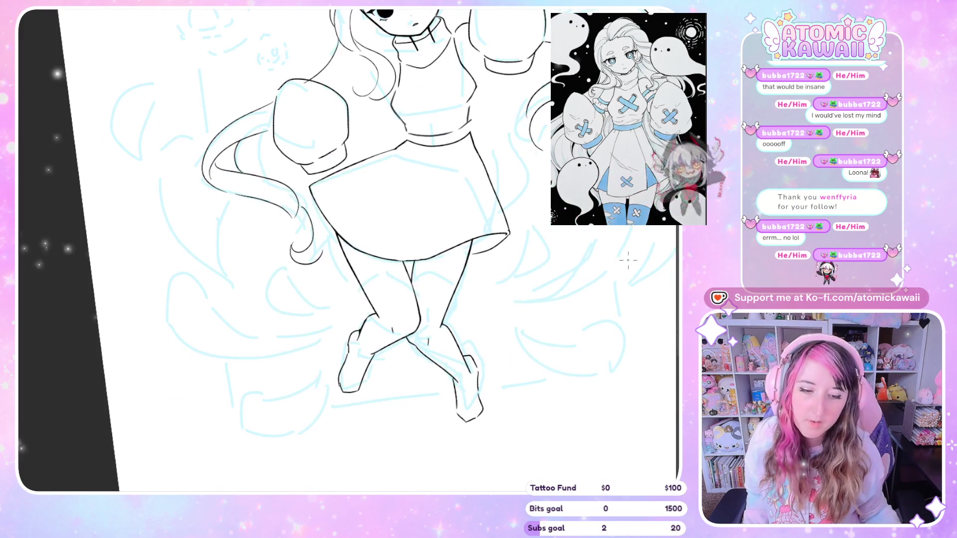
pyautogui.press('h')
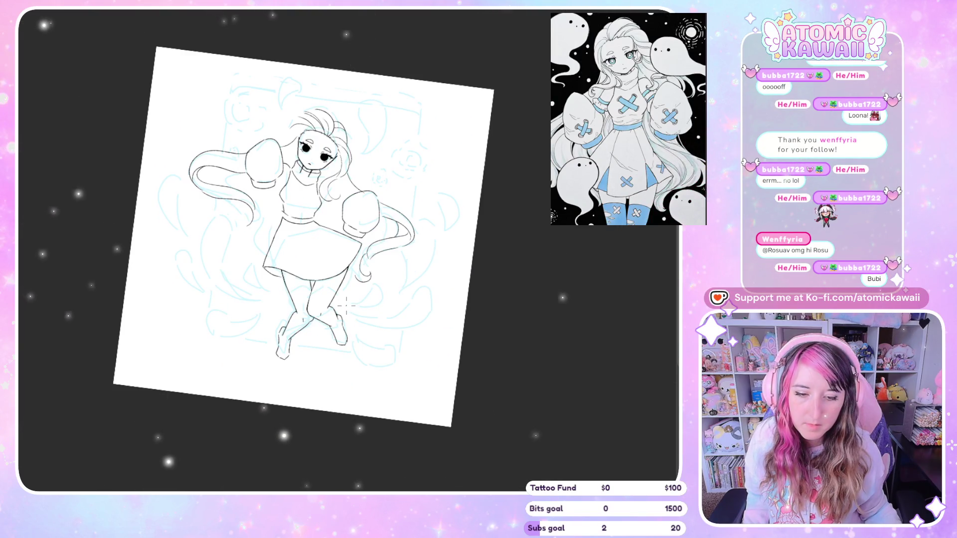
pyautogui.press('h')
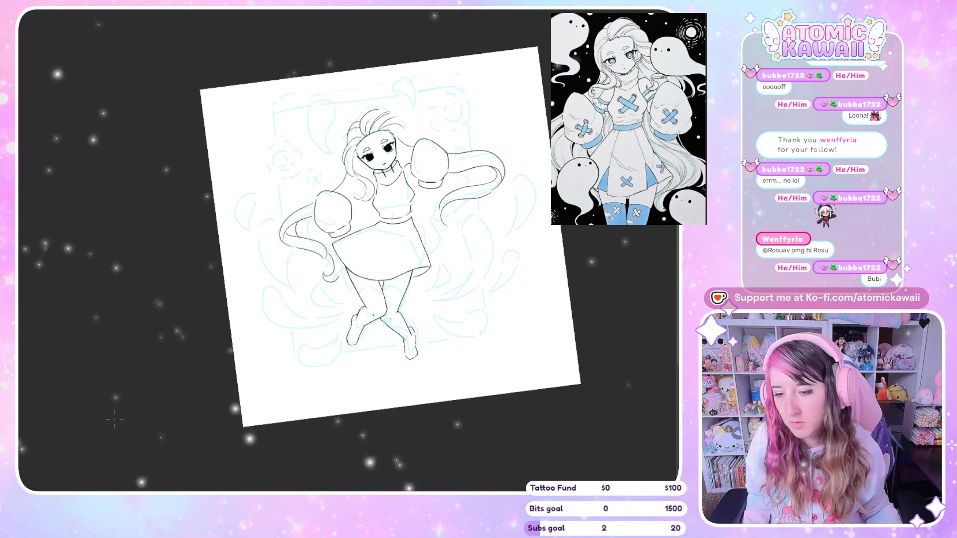
# Redraw the foot's left and right contours, erasing the messy sole tail and doubled lines.
pyautogui.scroll(5, 284, 291)
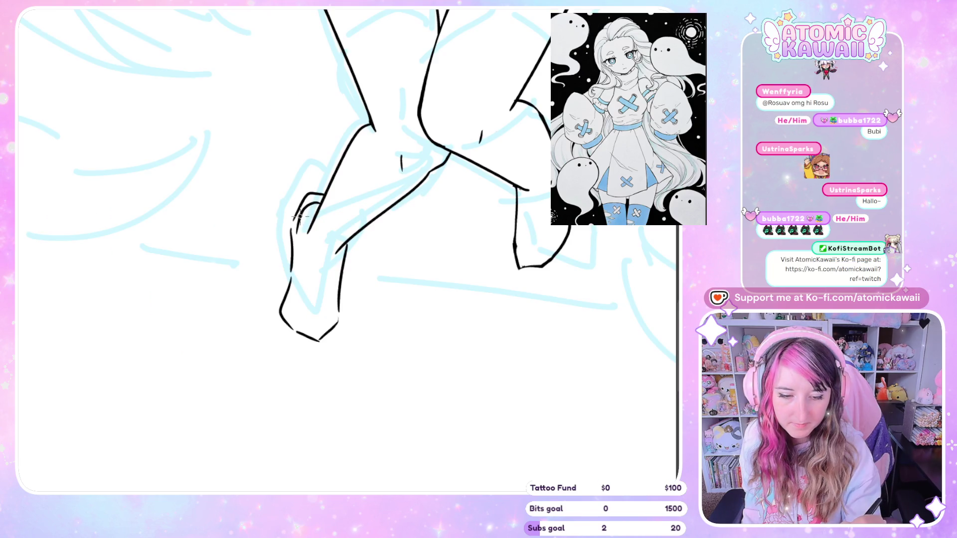
pyautogui.moveTo(288, 277)
pyautogui.mouseDown()
pyautogui.moveTo(304, 337)
pyautogui.moveTo(330, 341)
pyautogui.mouseUp()
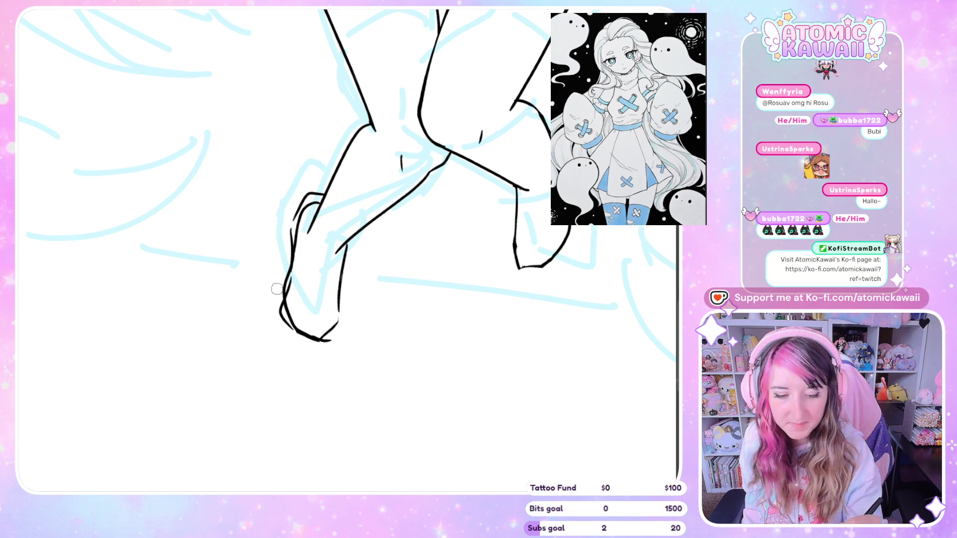
pyautogui.moveTo(293, 328); pyautogui.dragTo(289, 286)
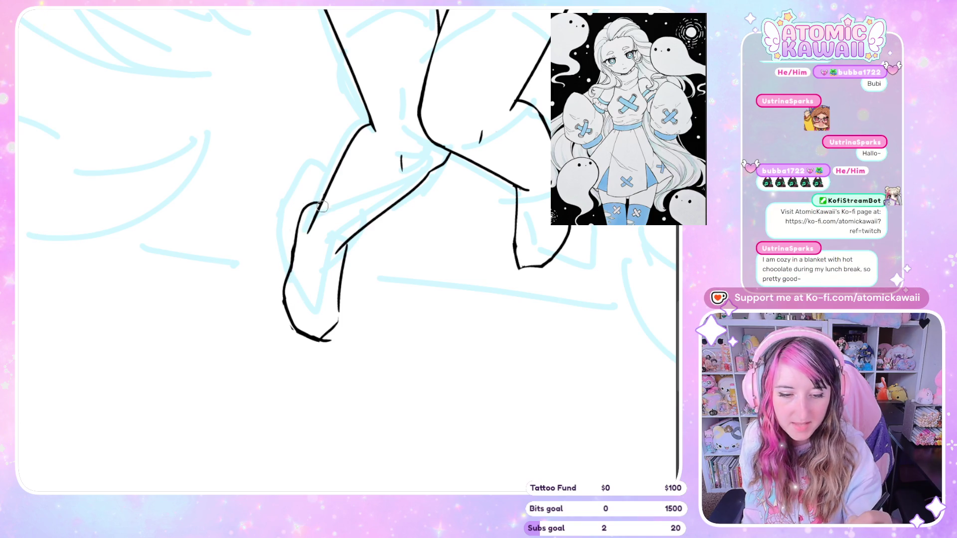
pyautogui.moveTo(292, 222); pyautogui.dragTo(287, 265)
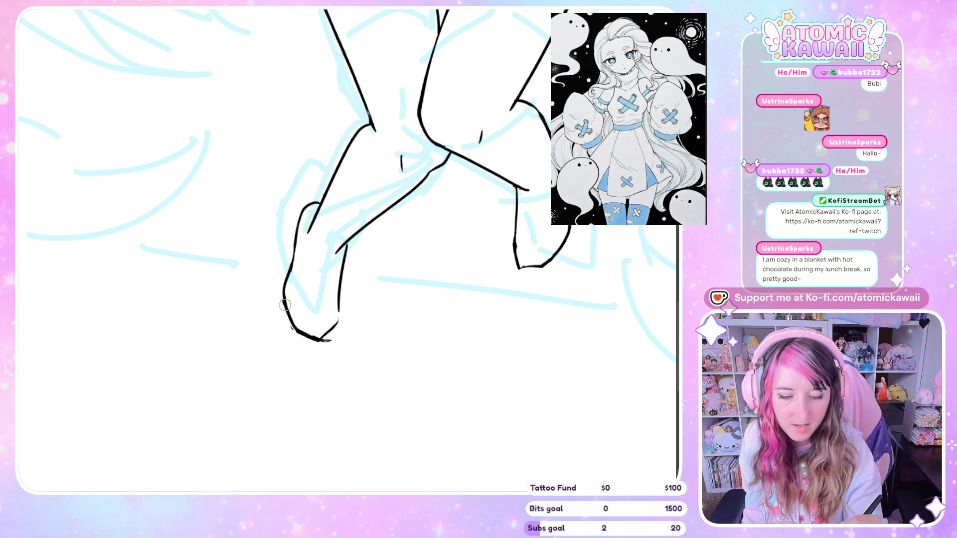
pyautogui.moveTo(309, 339); pyautogui.dragTo(342, 331)
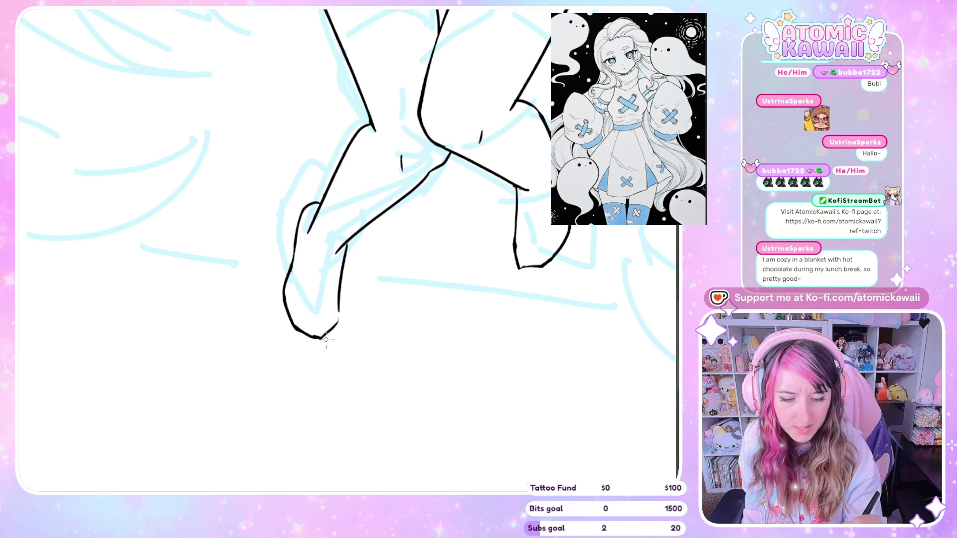
pyautogui.moveTo(332, 323); pyautogui.dragTo(348, 243)
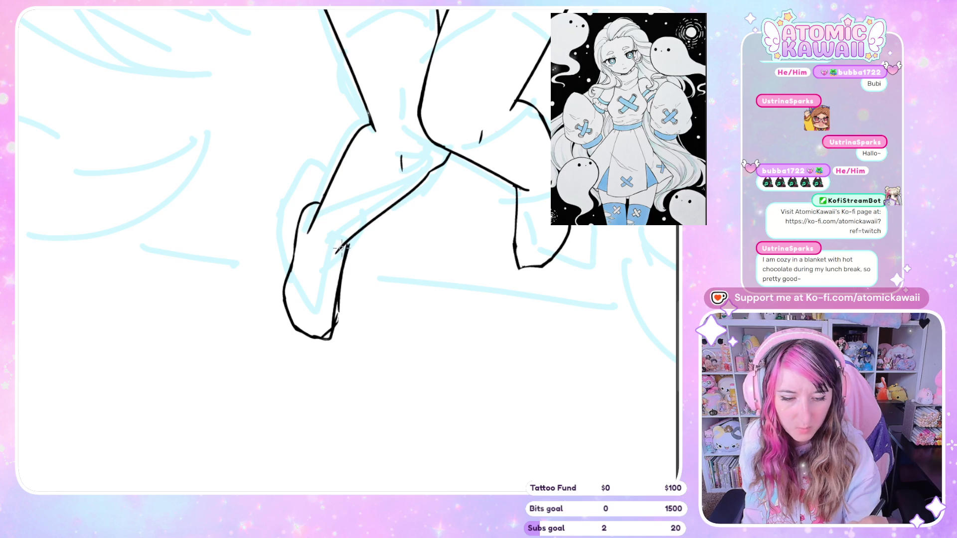
pyautogui.moveTo(337, 287)
pyautogui.mouseDown()
pyautogui.moveTo(340, 249)
pyautogui.moveTo(330, 312)
pyautogui.mouseUp()
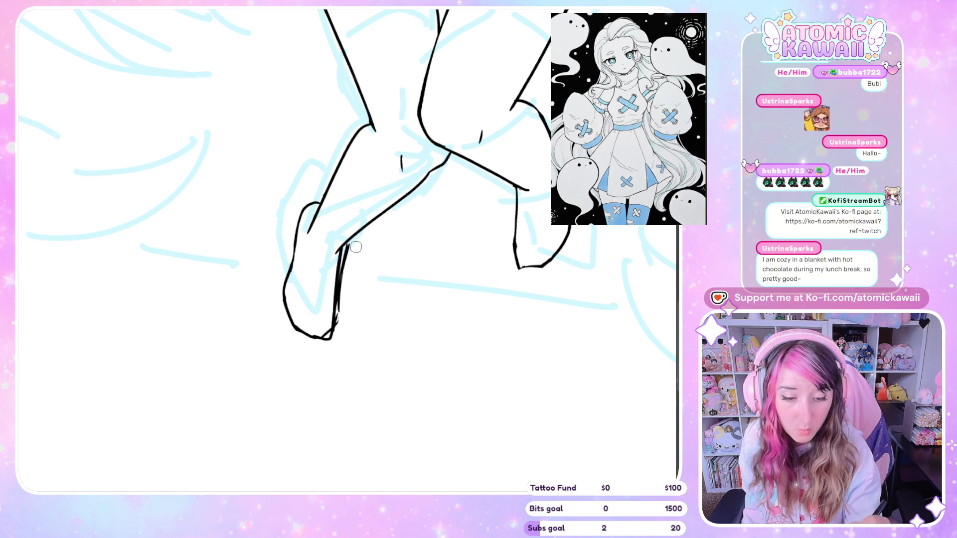
pyautogui.moveTo(351, 244); pyautogui.dragTo(334, 318)
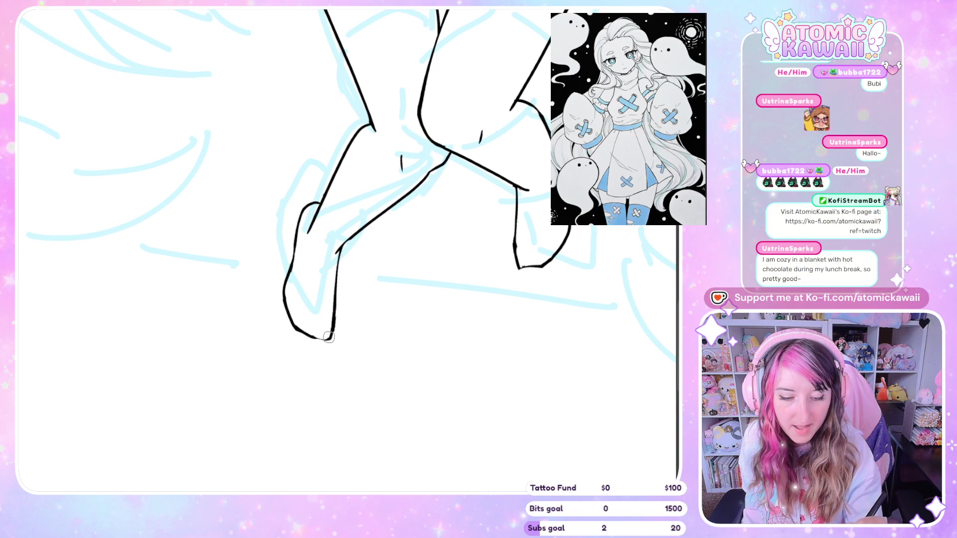
# Check the legs and feet mirrored and add a short stroke where the leg lines meet.
pyautogui.press('m')
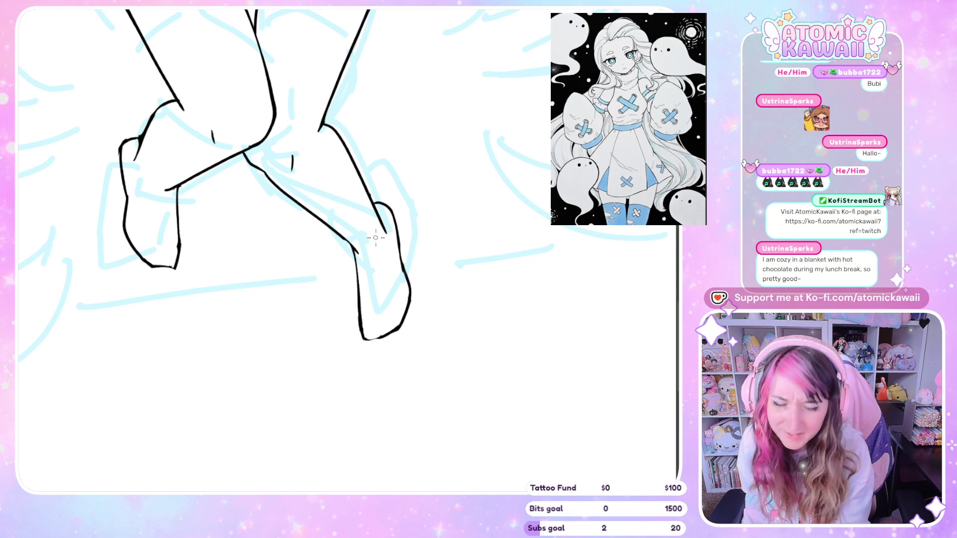
pyautogui.press('m')
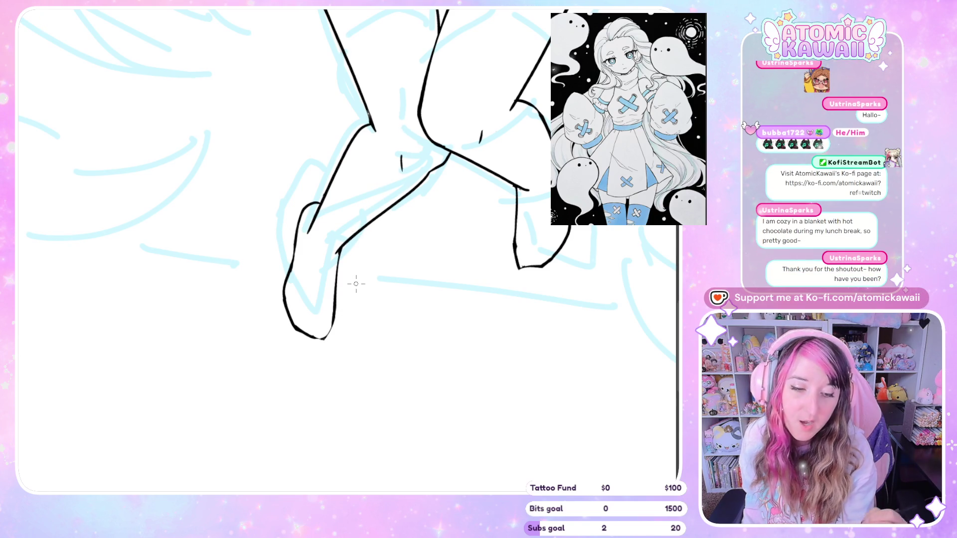
pyautogui.press('m')
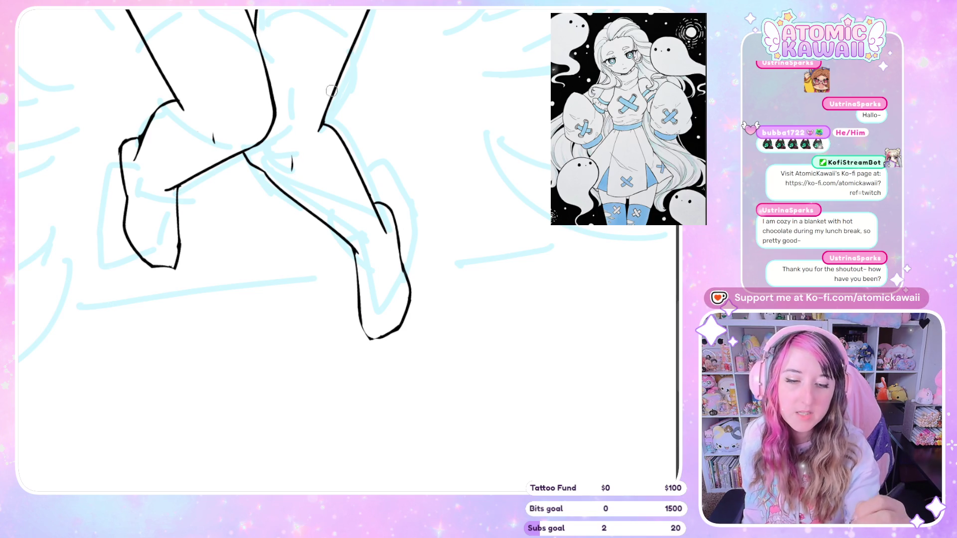
pyautogui.press('m')
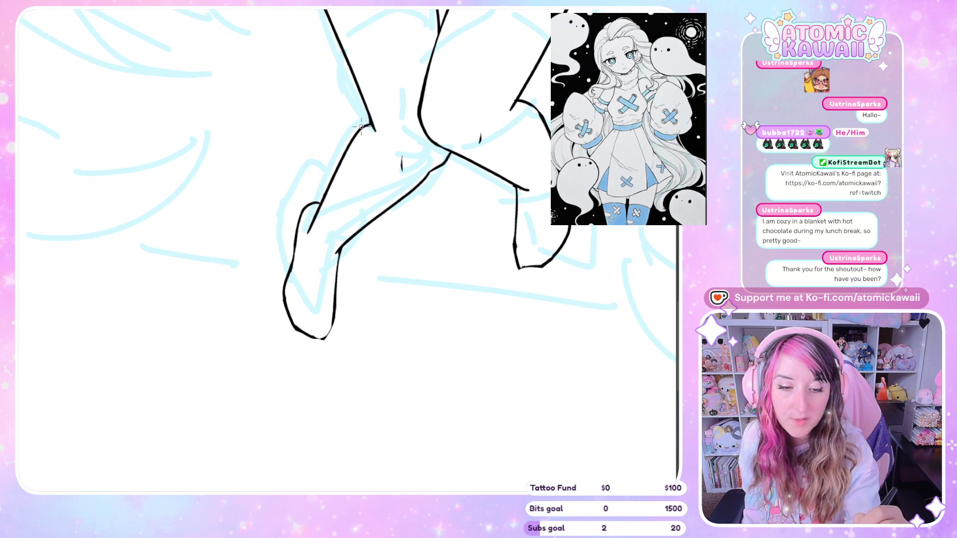
pyautogui.moveTo(371, 126); pyautogui.dragTo(374, 131)
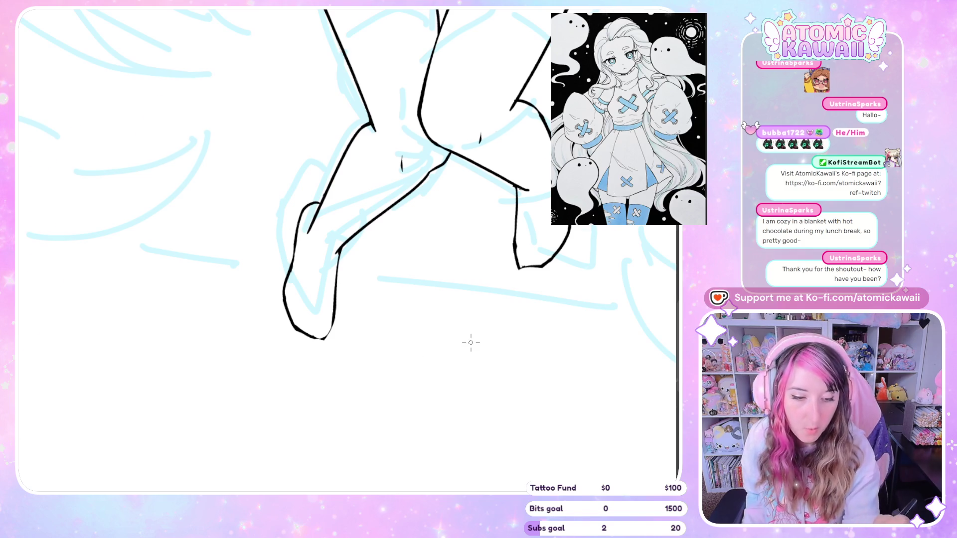
pyautogui.press('h')
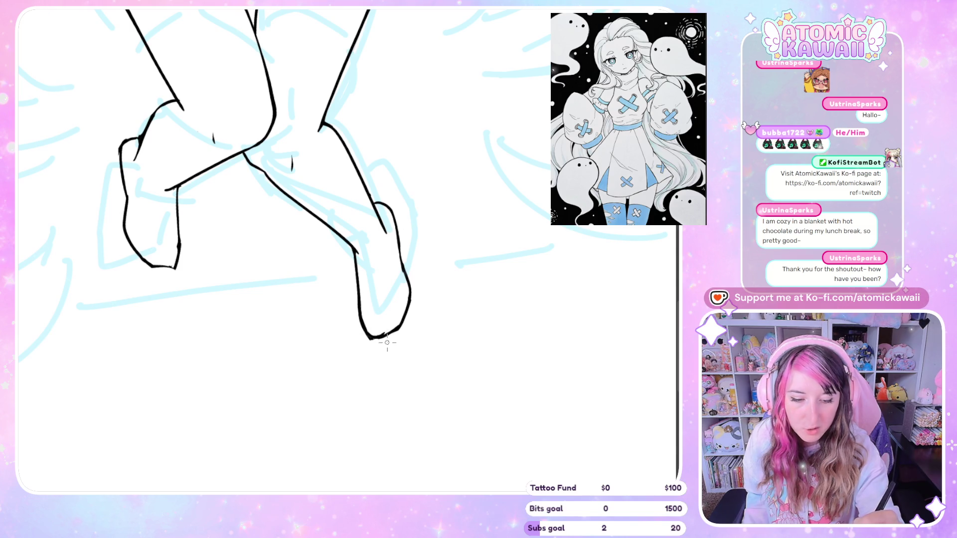
pyautogui.press('h')
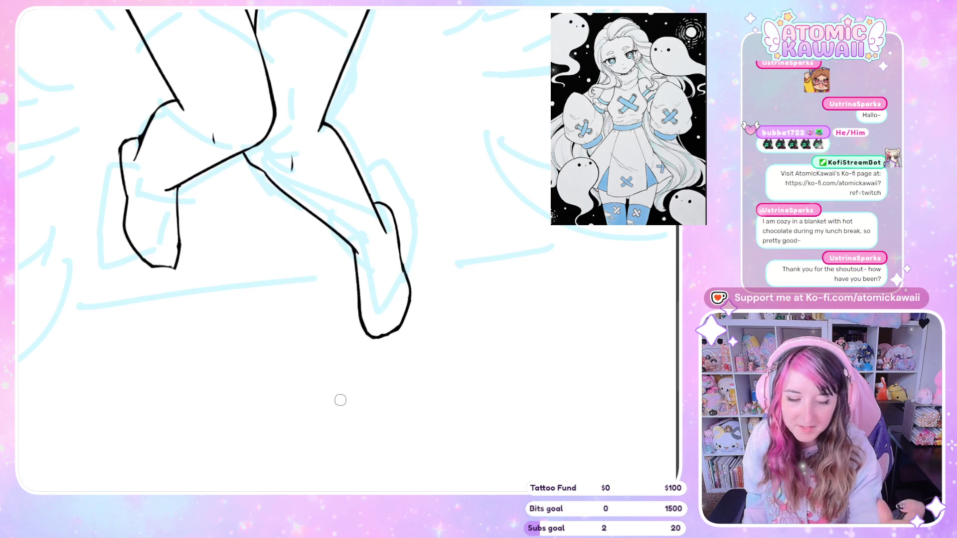
# Undo a new left-foot stroke and erase the top of the foot outline with a larger eraser.
pyautogui.press('h')
pyautogui.press('h')
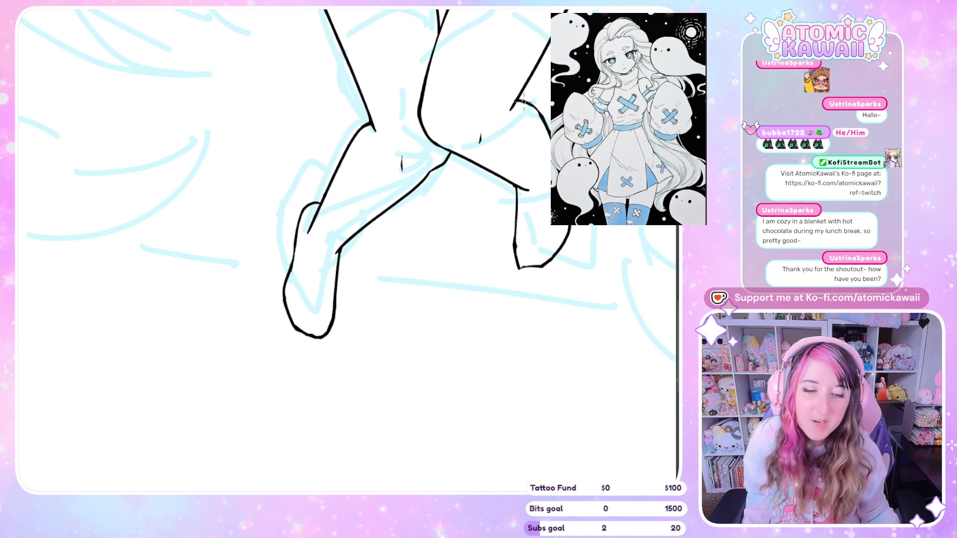
pyautogui.scroll(2, 200, 238)
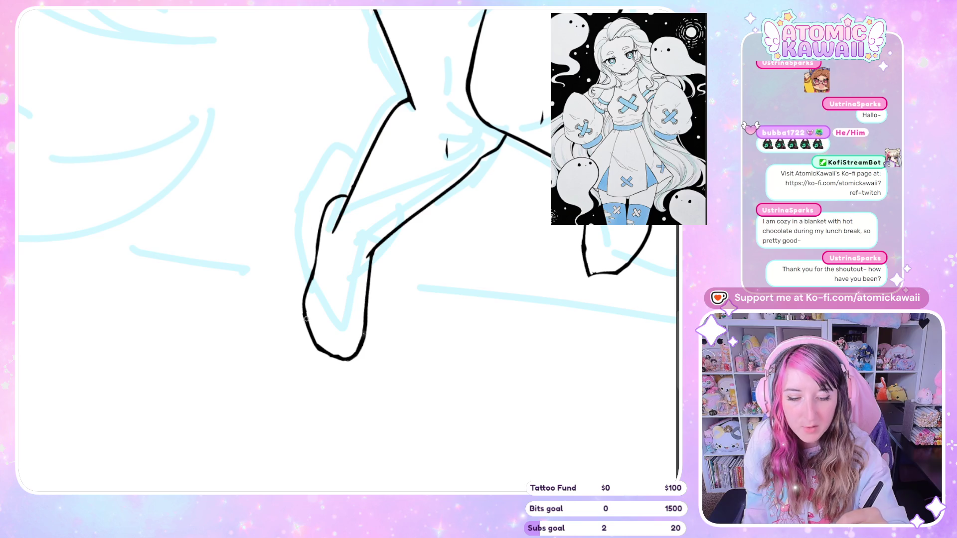
pyautogui.moveTo(308, 285)
pyautogui.mouseDown()
pyautogui.moveTo(324, 209)
pyautogui.moveTo(339, 197)
pyautogui.mouseUp()
pyautogui.hotkey('ctrl', 'z')
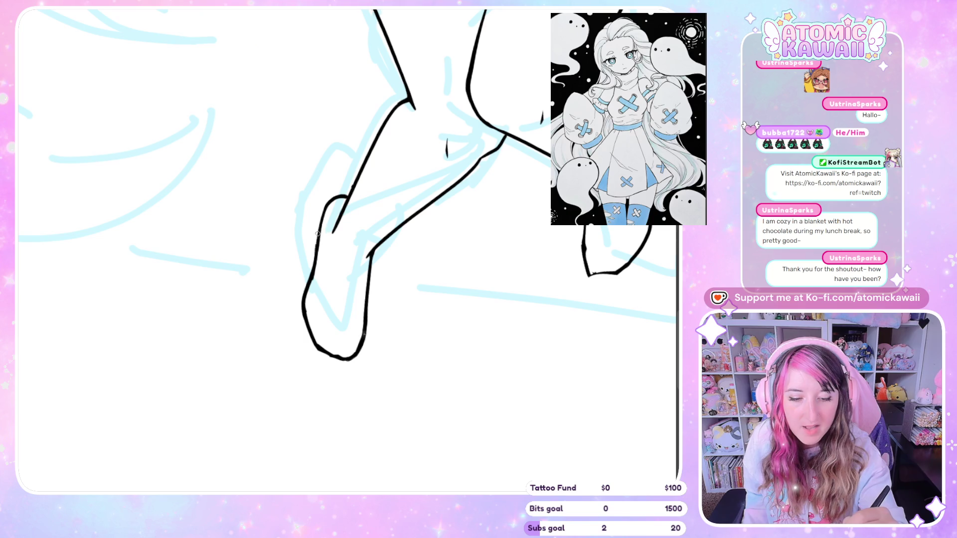
pyautogui.press('e')
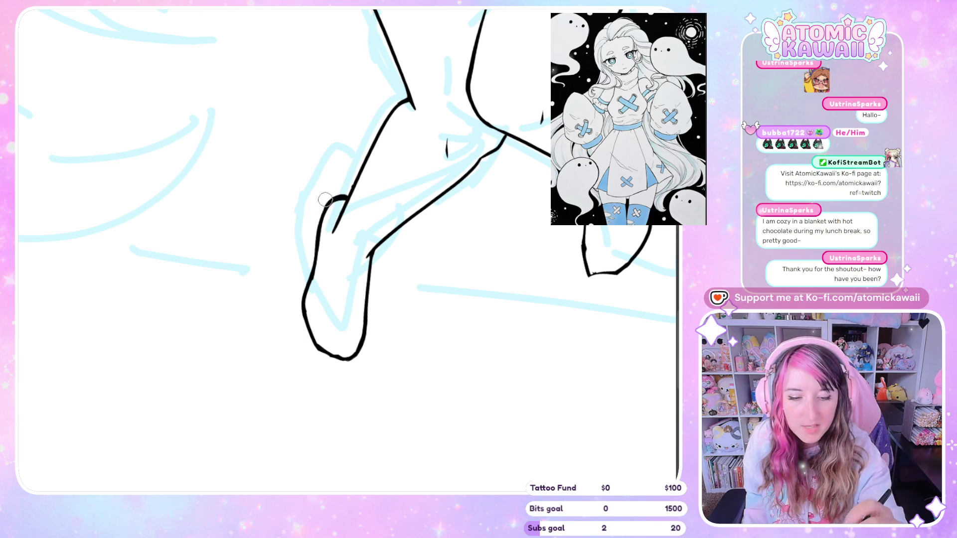
pyautogui.moveTo(323, 219); pyautogui.dragTo(341, 193)
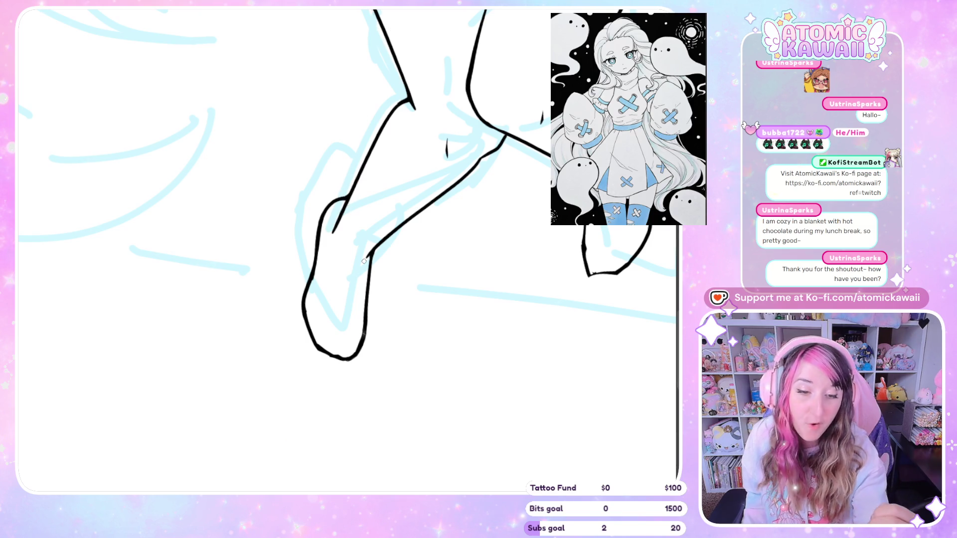
# Redraw the foot's bottom curve in mirrored view.
pyautogui.press('h')
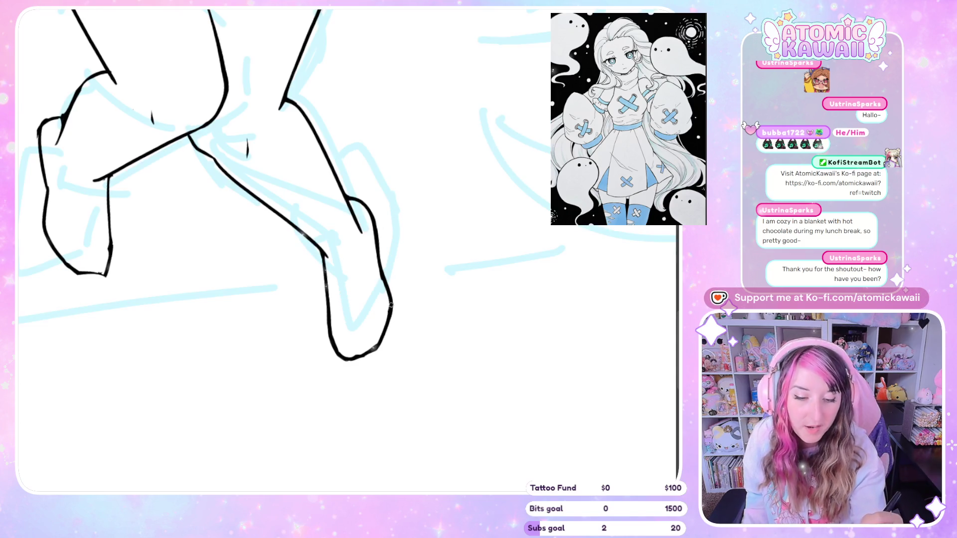
pyautogui.moveTo(344, 359); pyautogui.dragTo(366, 352)
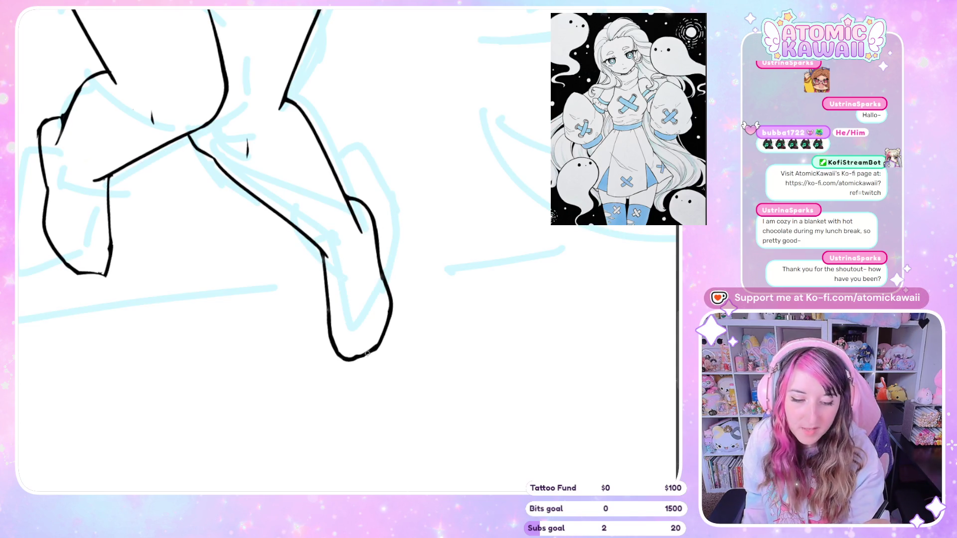
pyautogui.press('h')
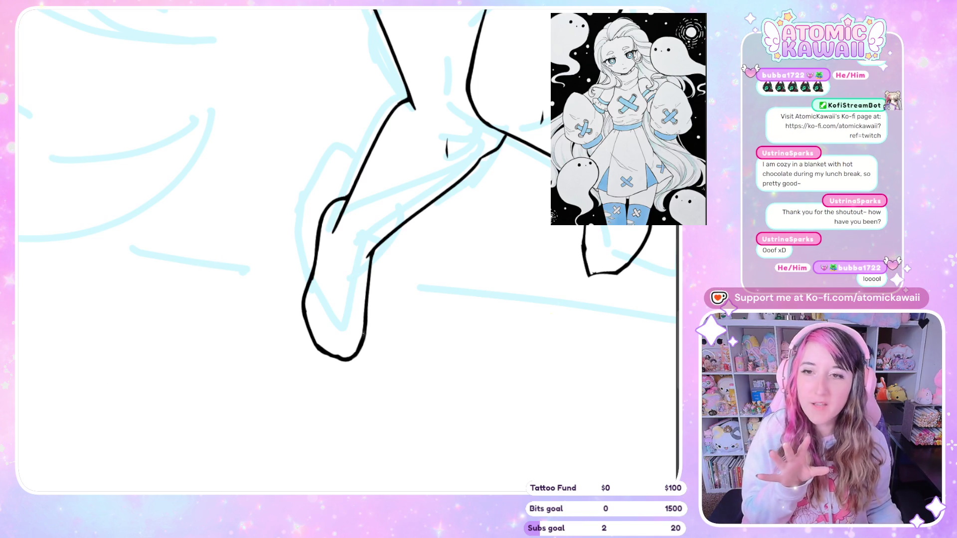
# Redraw the right leg's outline as a single stroke, undoing the doubled attempts.
pyautogui.scroll(-6, 271, 228)
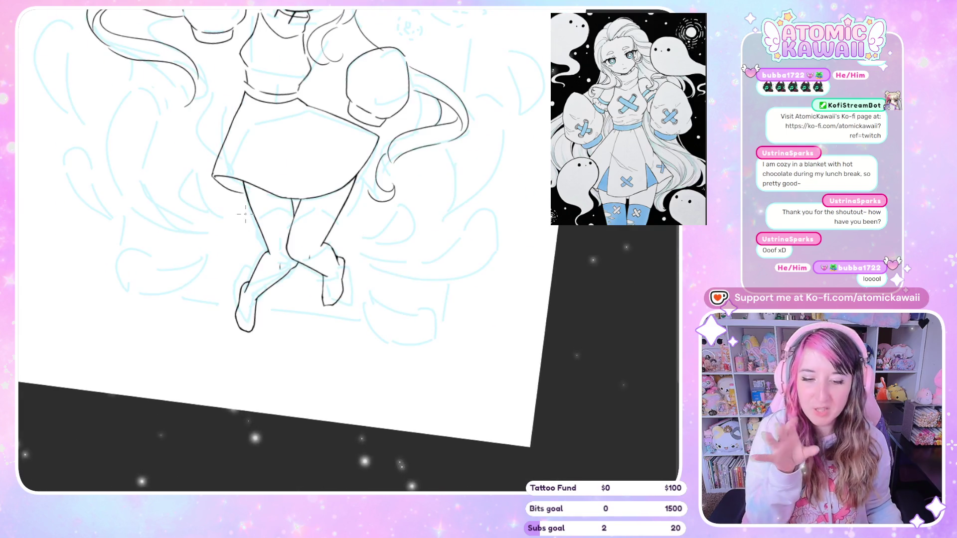
pyautogui.scroll(5, 267, 306)
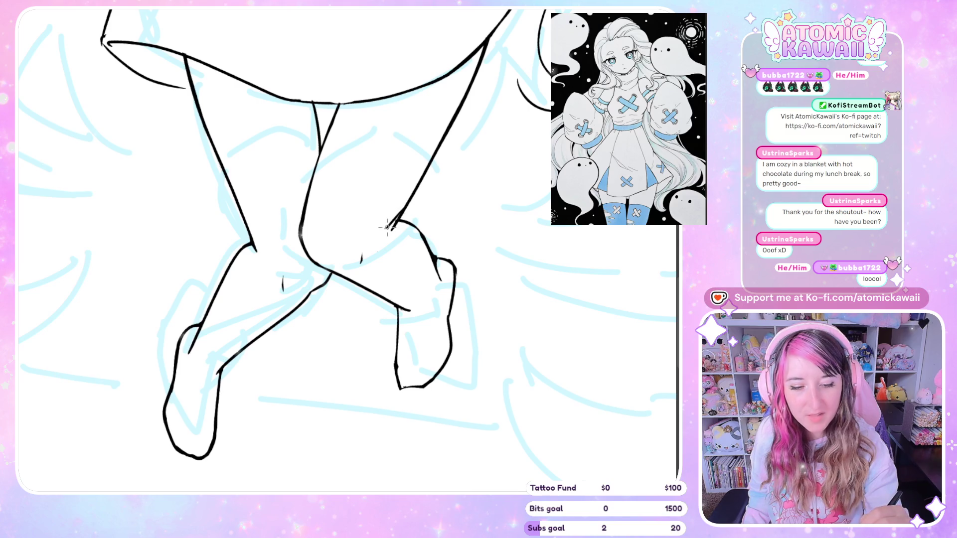
pyautogui.moveTo(387, 226); pyautogui.dragTo(441, 148)
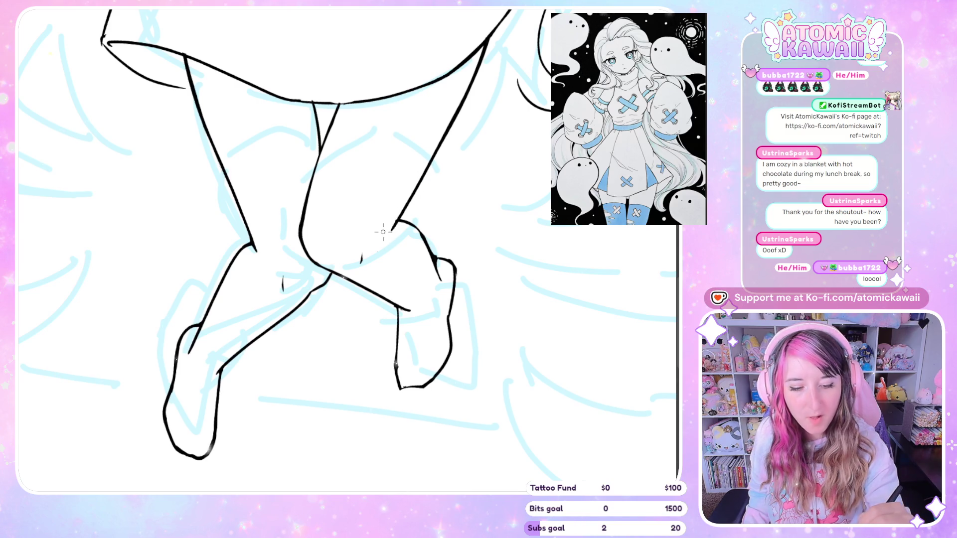
pyautogui.moveTo(387, 225); pyautogui.dragTo(448, 137)
pyautogui.hotkey('ctrl', 'z')
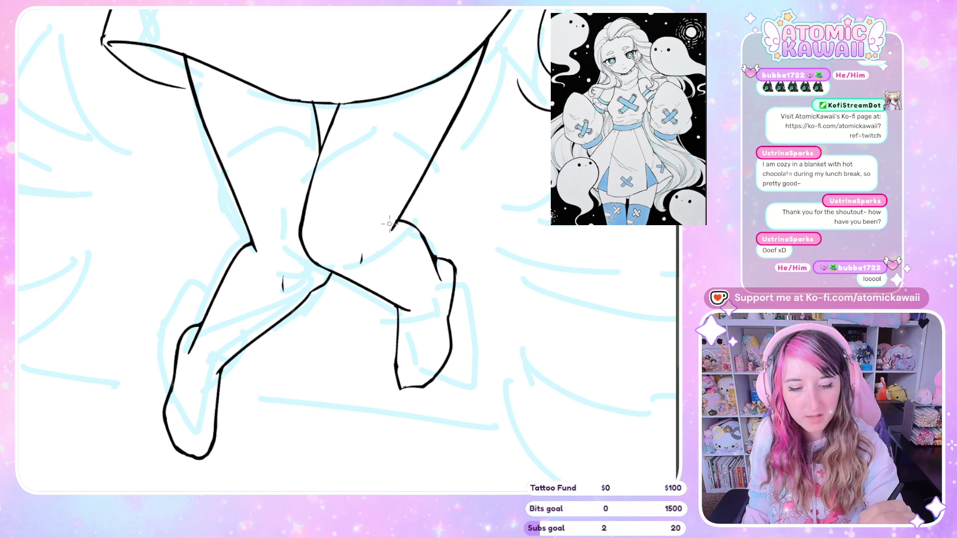
pyautogui.moveTo(386, 227); pyautogui.dragTo(463, 102)
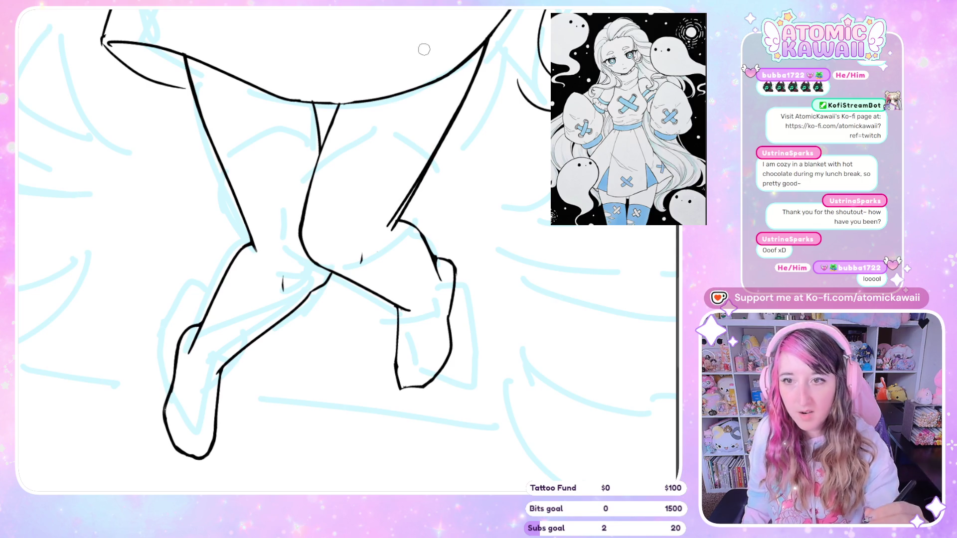
pyautogui.hotkey('ctrl', 'z')
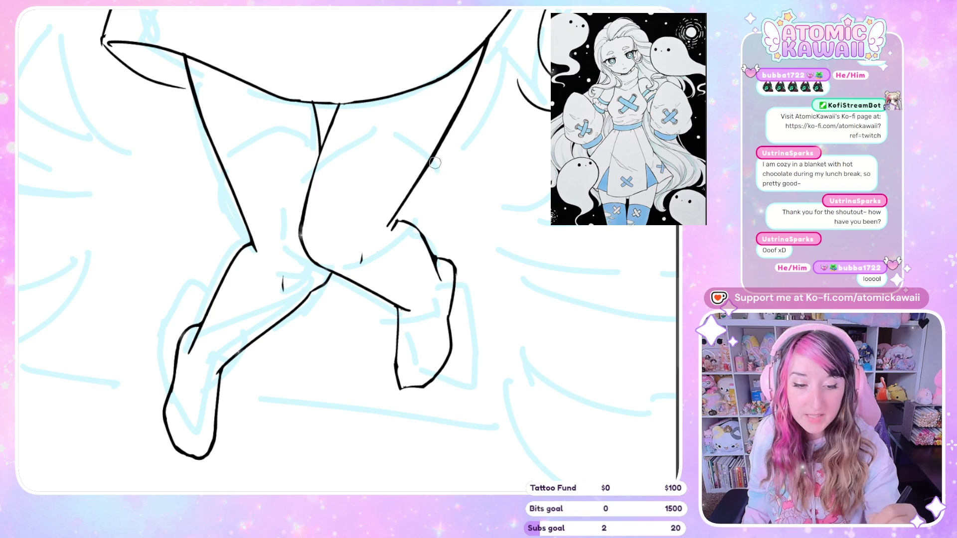
# Ink the left calf line and rework the heel into a single curve.
pyautogui.press('m')
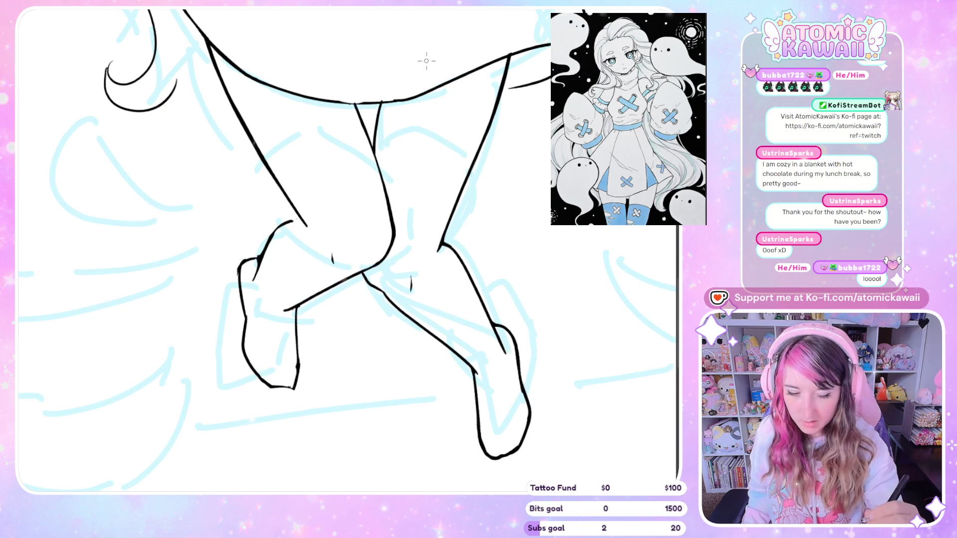
pyautogui.moveTo(254, 279); pyautogui.dragTo(295, 222)
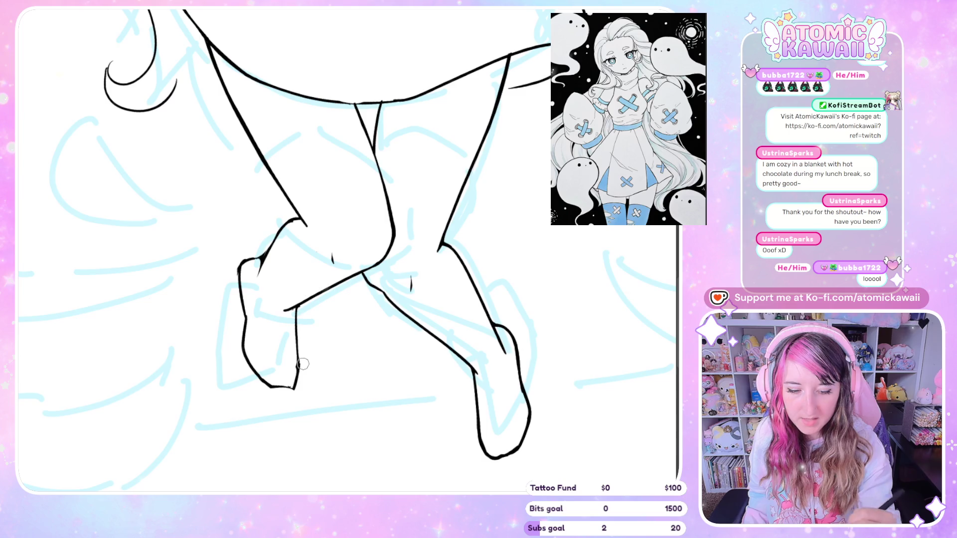
pyautogui.press('m')
pyautogui.press('m')
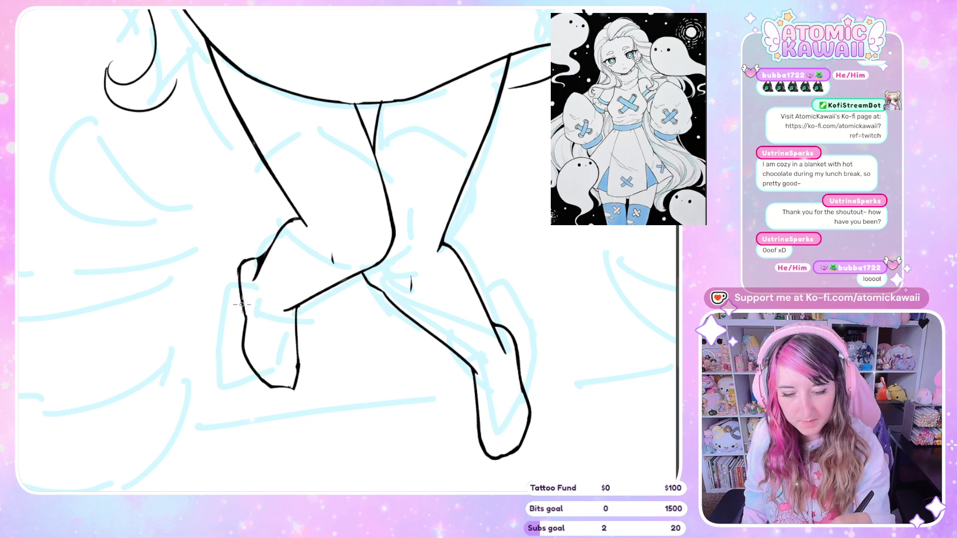
pyautogui.moveTo(254, 264)
pyautogui.mouseDown()
pyautogui.moveTo(249, 274)
pyautogui.moveTo(261, 247)
pyautogui.mouseUp()
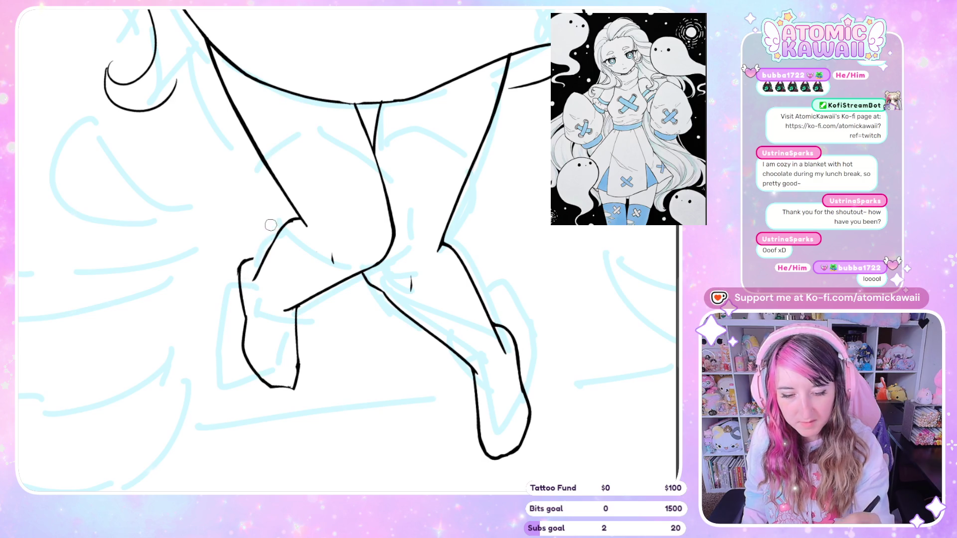
pyautogui.moveTo(242, 282)
pyautogui.mouseDown()
pyautogui.moveTo(254, 264)
pyautogui.moveTo(241, 270)
pyautogui.mouseUp()
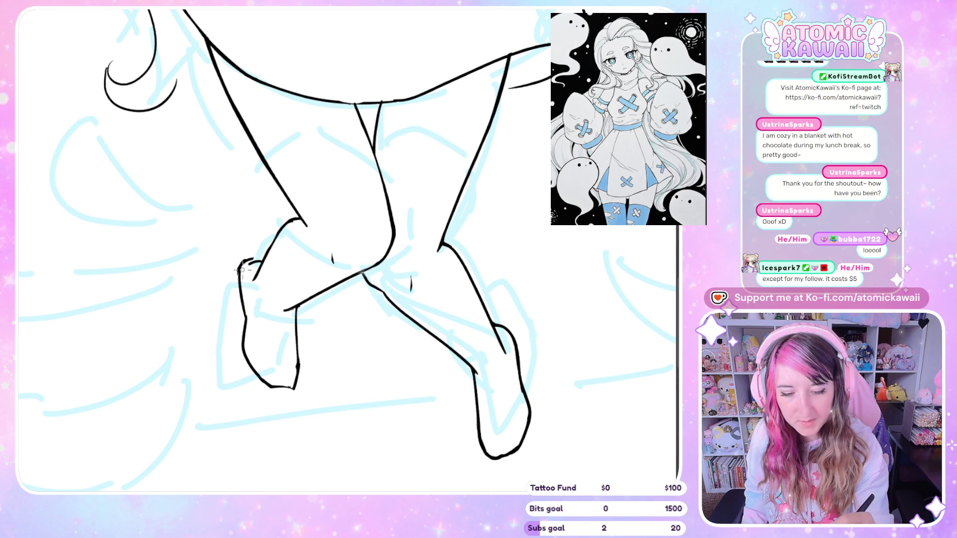
pyautogui.press('m')
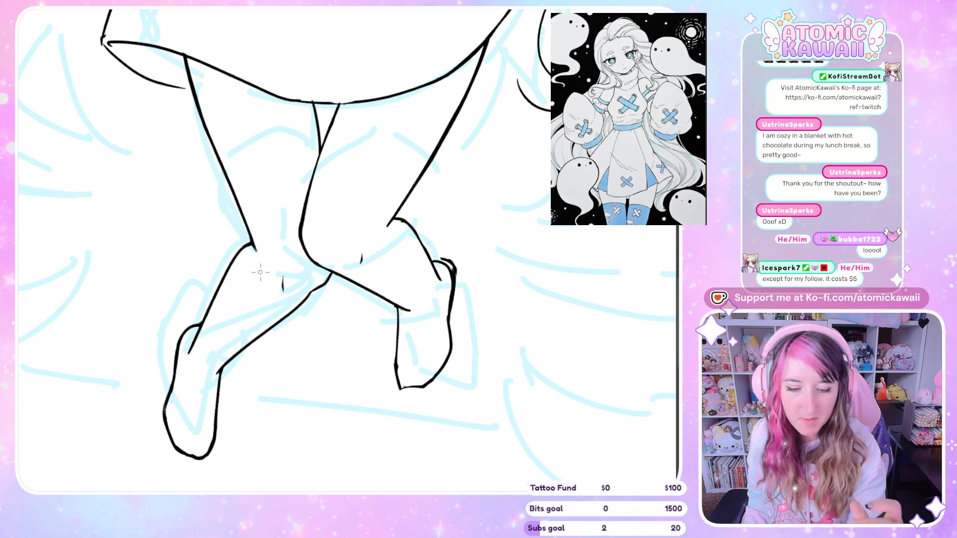
pyautogui.hotkey('ctrl', 'z')
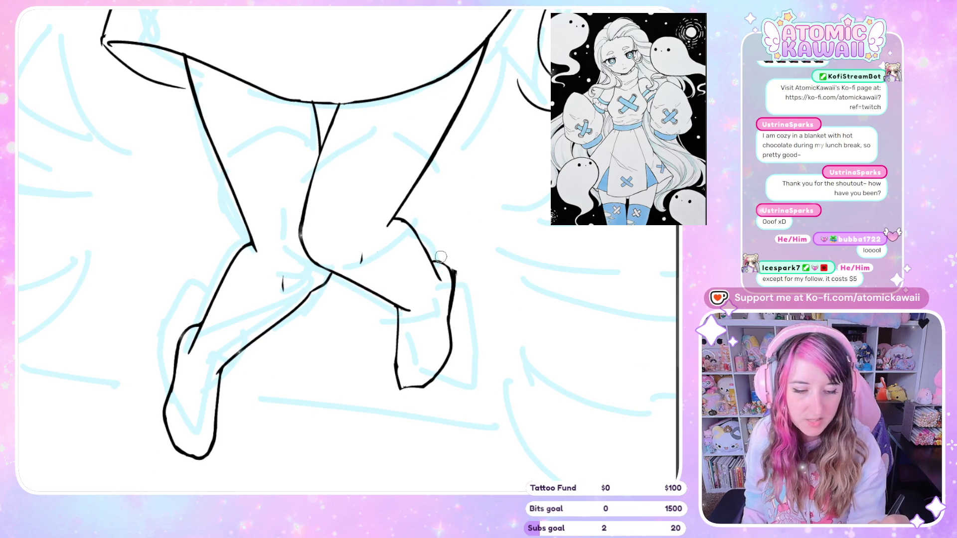
pyautogui.moveTo(432, 261)
pyautogui.mouseDown()
pyautogui.moveTo(451, 279)
pyautogui.moveTo(455, 316)
pyautogui.mouseUp()
pyautogui.press('m')
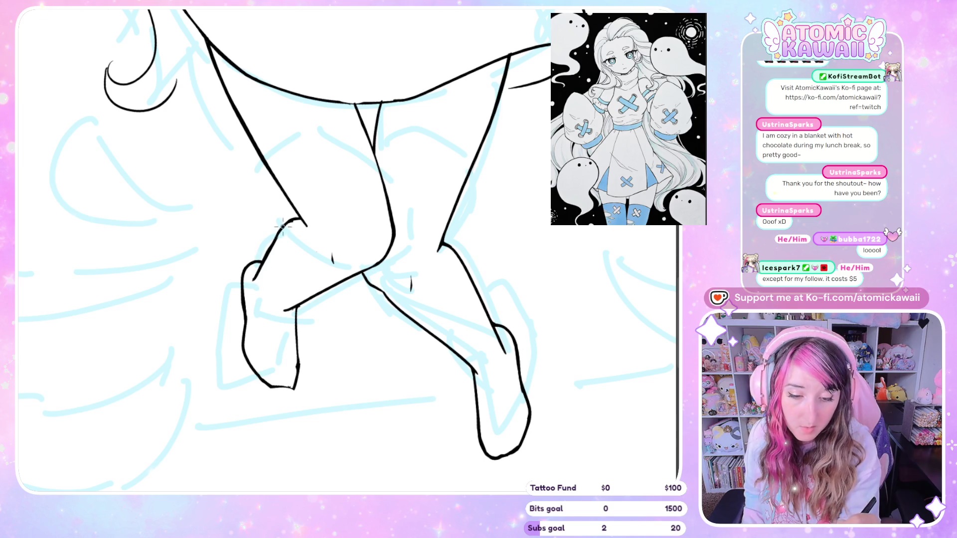
# Join the upper and lower heel with a curve, then check the legs mirrored.
pyautogui.moveTo(282, 226)
pyautogui.mouseDown()
pyautogui.moveTo(299, 220)
pyautogui.moveTo(264, 255)
pyautogui.mouseUp()
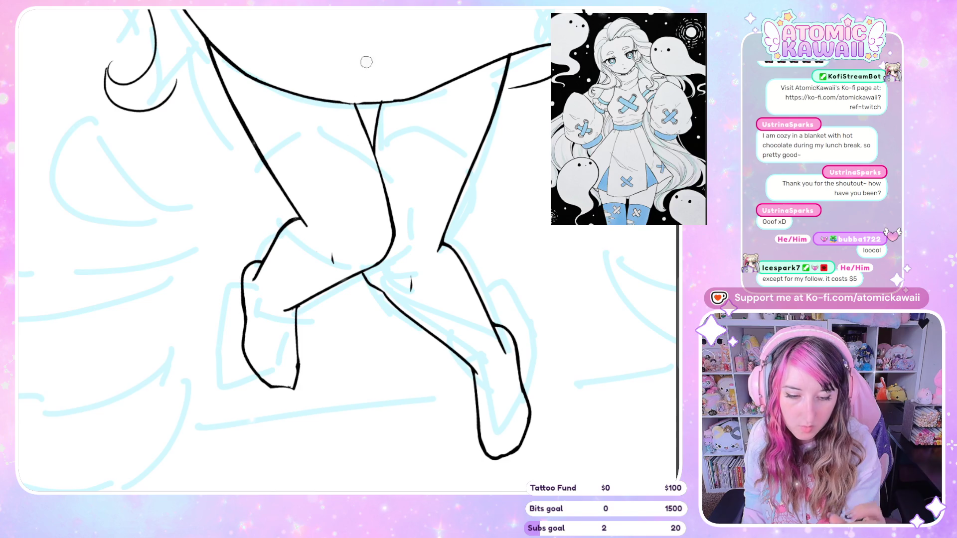
pyautogui.press('m')
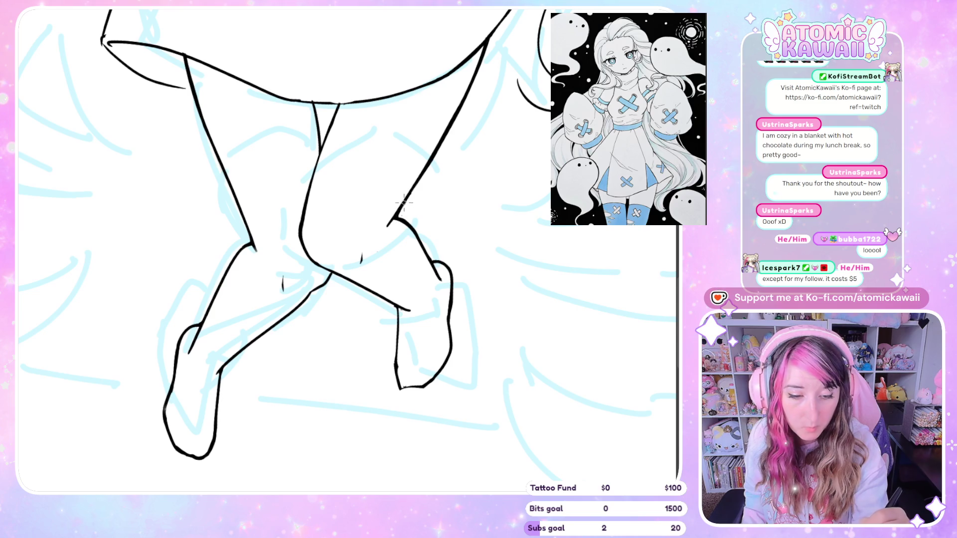
pyautogui.press('m')
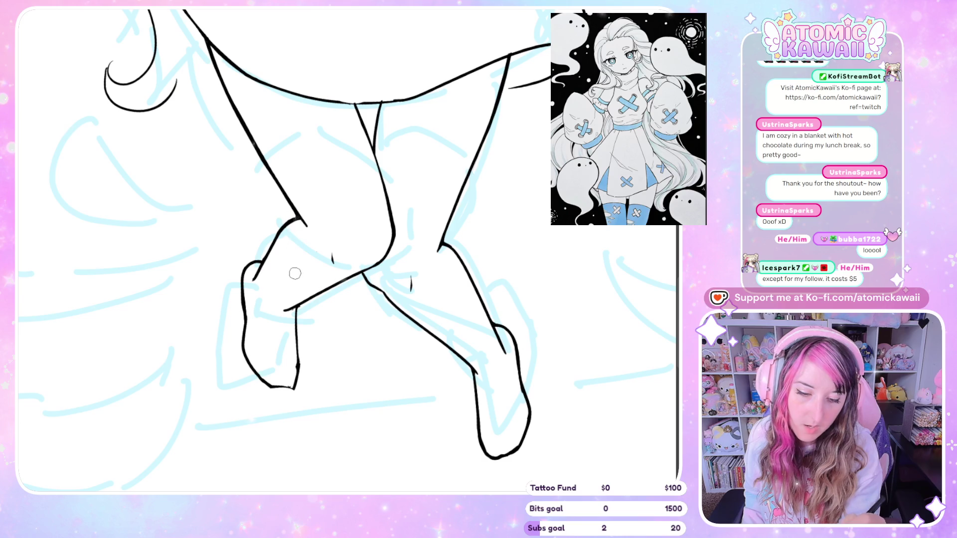
pyautogui.press('m')
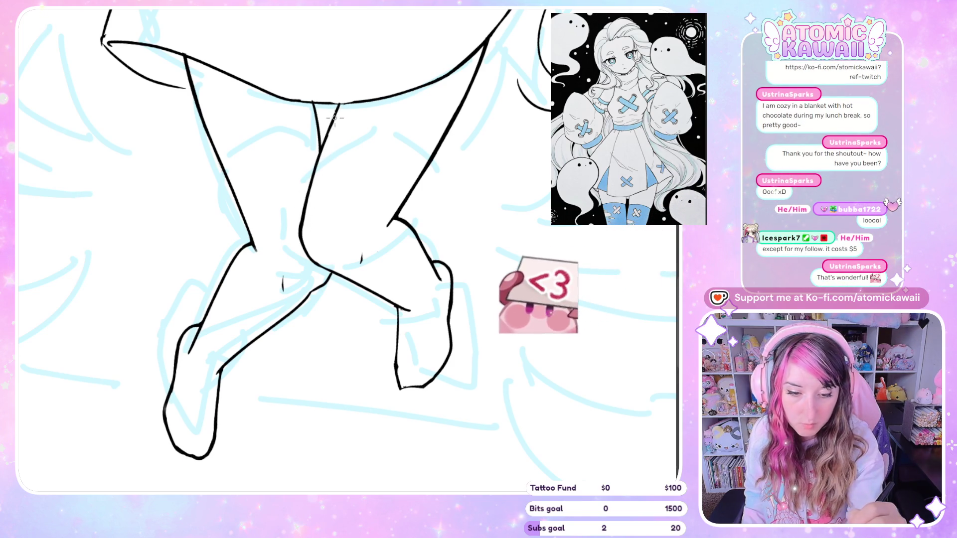
pyautogui.press('h')
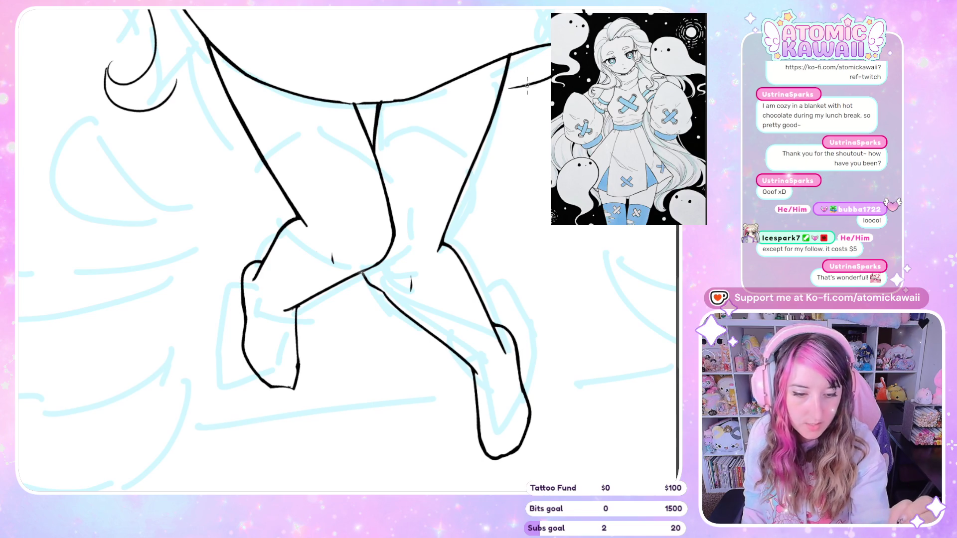
pyautogui.press('h')
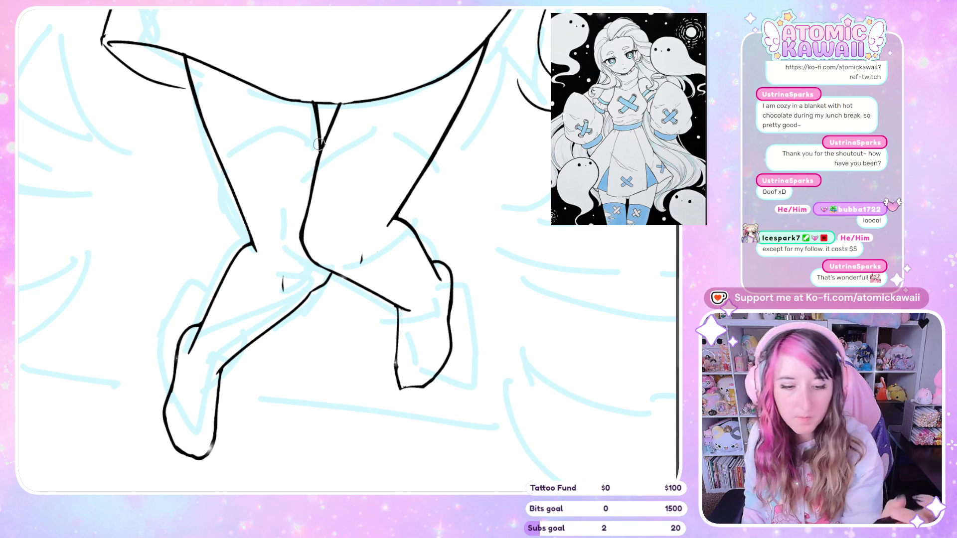
# Extend the ink line along the leg and compare the legs mirrored.
pyautogui.press('h')
pyautogui.scroll(-3, 318, 147)
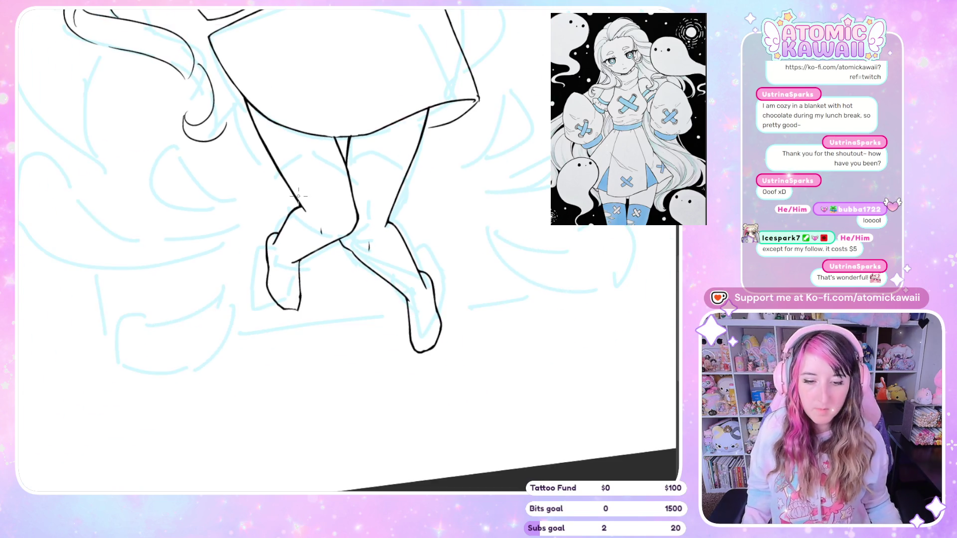
pyautogui.scroll(3, 461, 207)
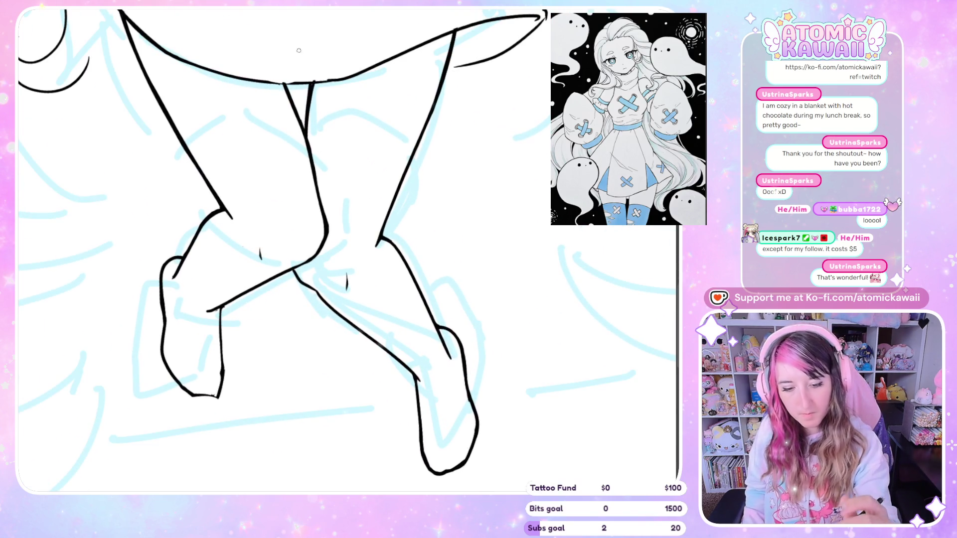
pyautogui.moveTo(293, 269); pyautogui.dragTo(316, 251)
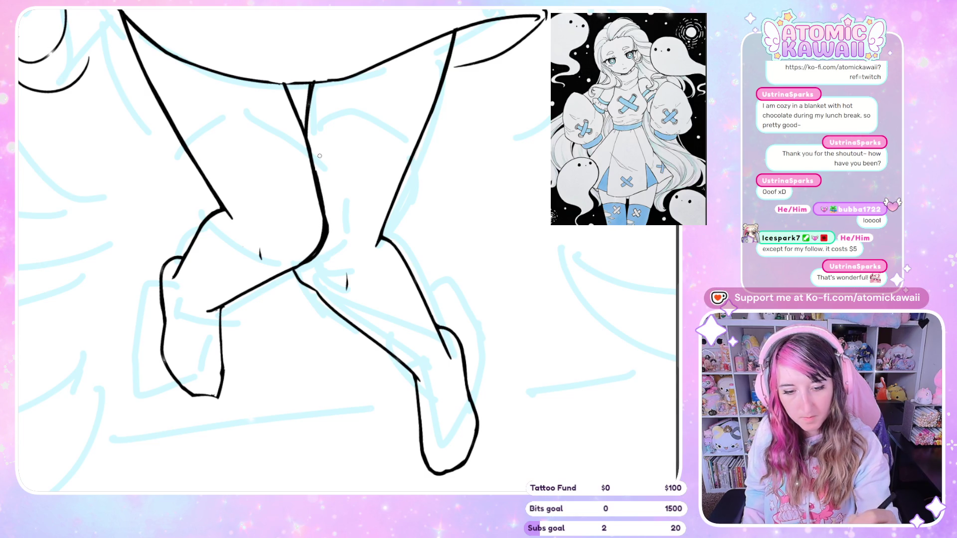
pyautogui.press('h')
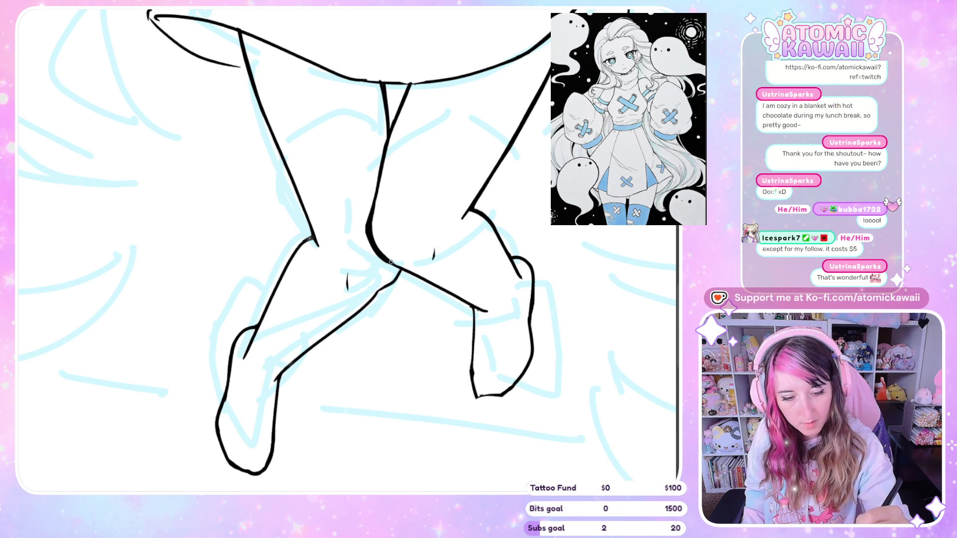
pyautogui.press('h')
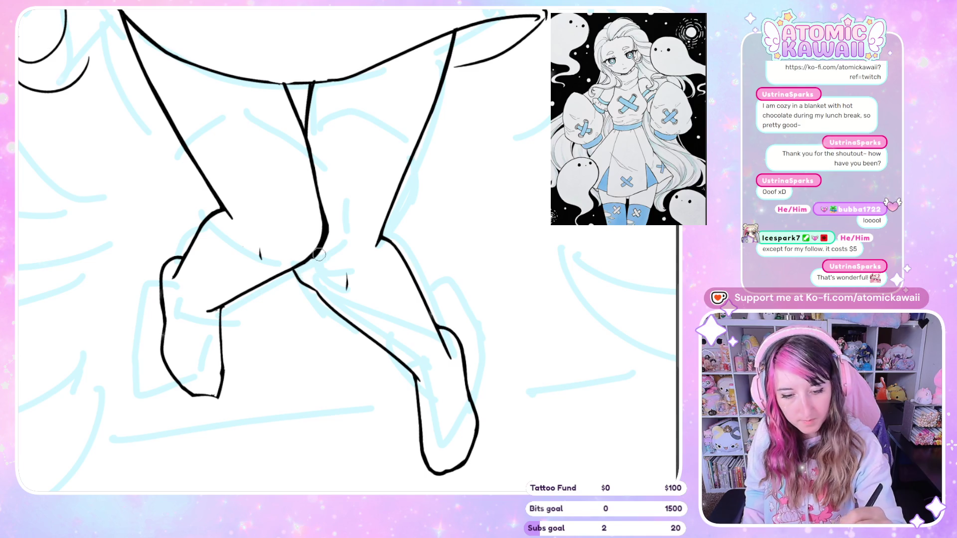
pyautogui.press('h')
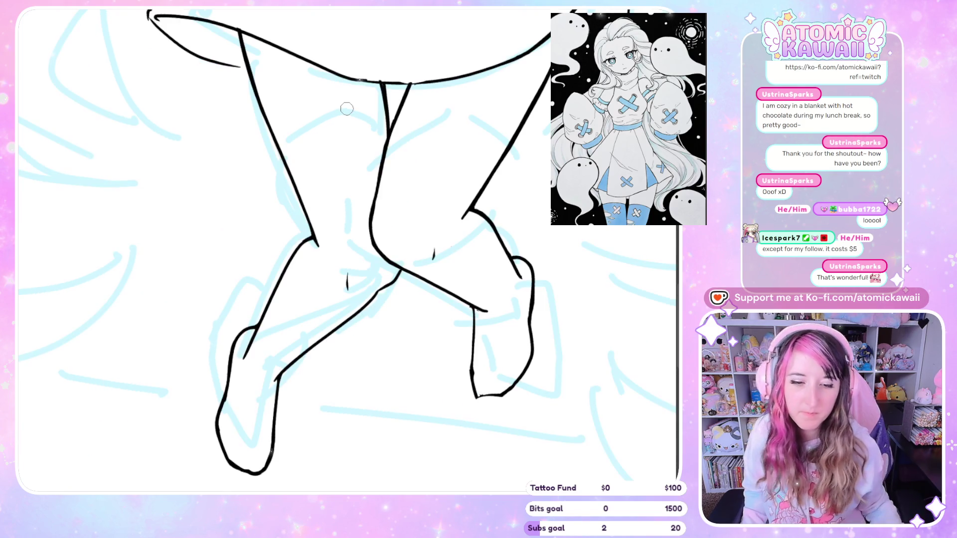
# Recheck the legs in mirrored view, then zoom out to show the whole figure.
pyautogui.scroll(-10, 111, 213)
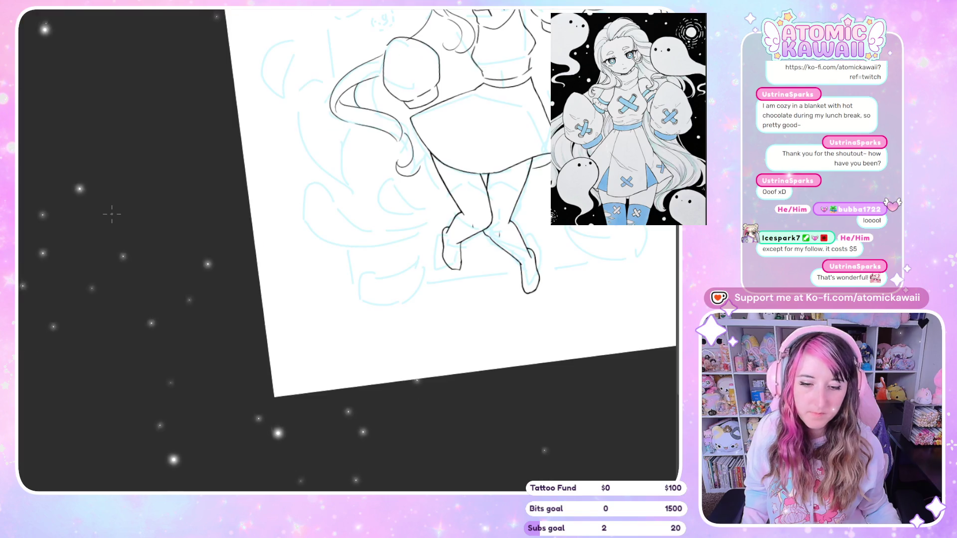
pyautogui.scroll(3, 439, 105)
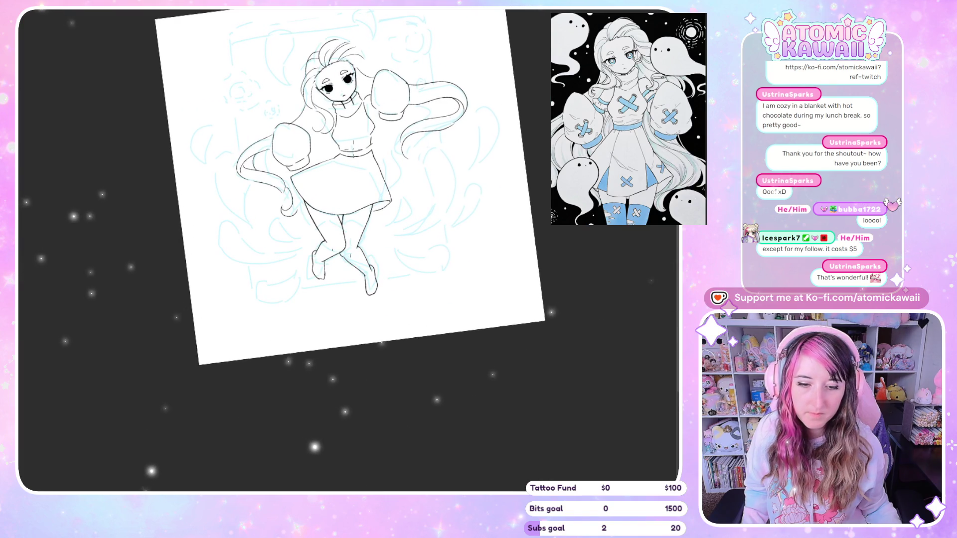
pyautogui.scroll(6, 403, 198)
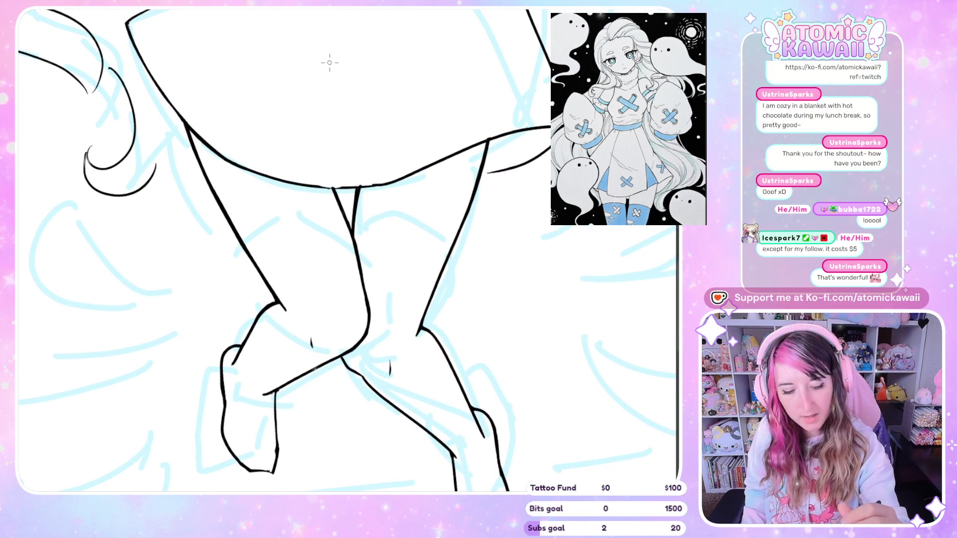
pyautogui.press('h')
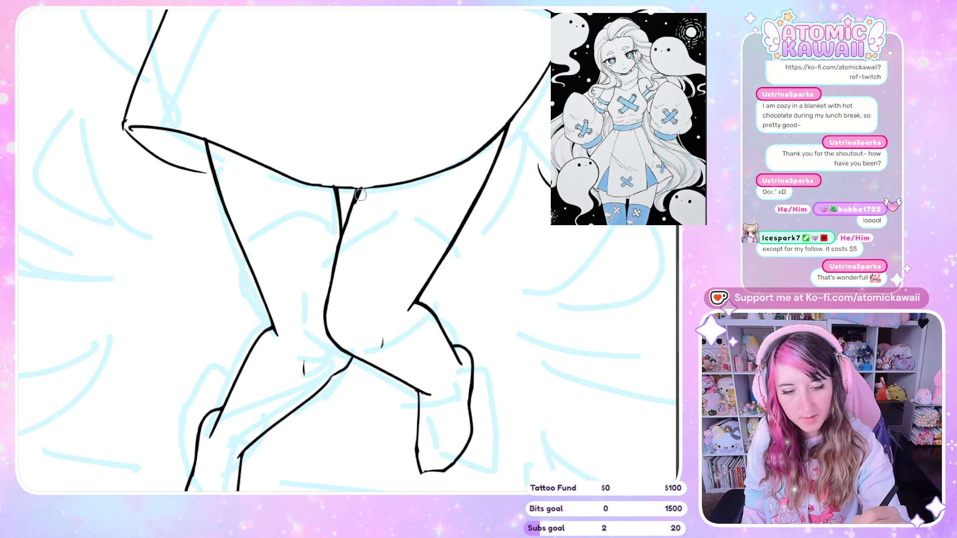
pyautogui.press('h')
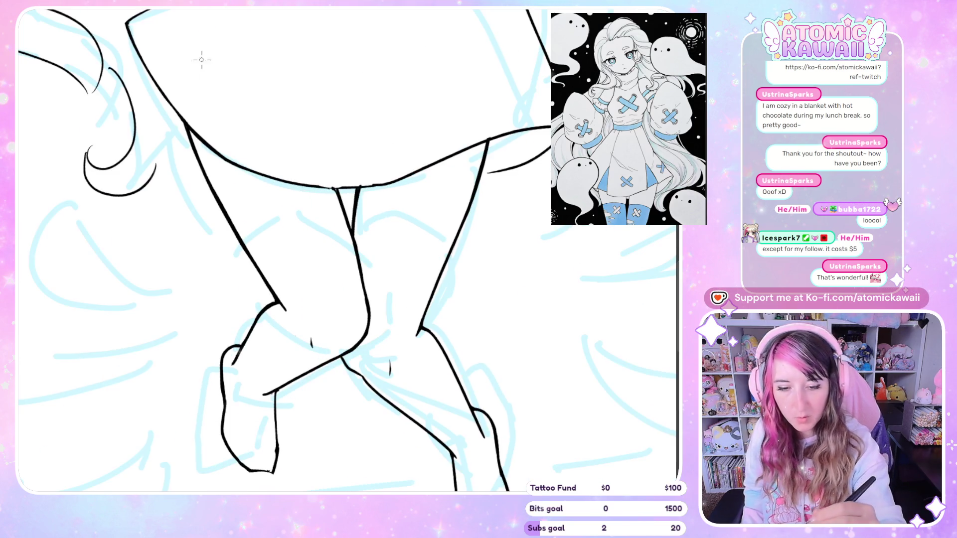
pyautogui.press('h')
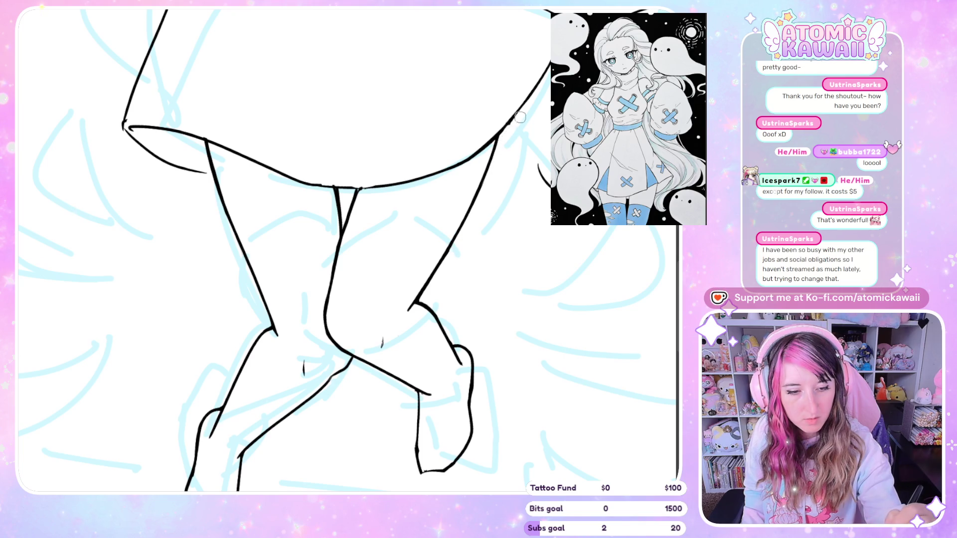
pyautogui.press('h')
pyautogui.hotkey('ctrl', '-')
pyautogui.hotkey('ctrl', '-')
pyautogui.hotkey('ctrl', '-')
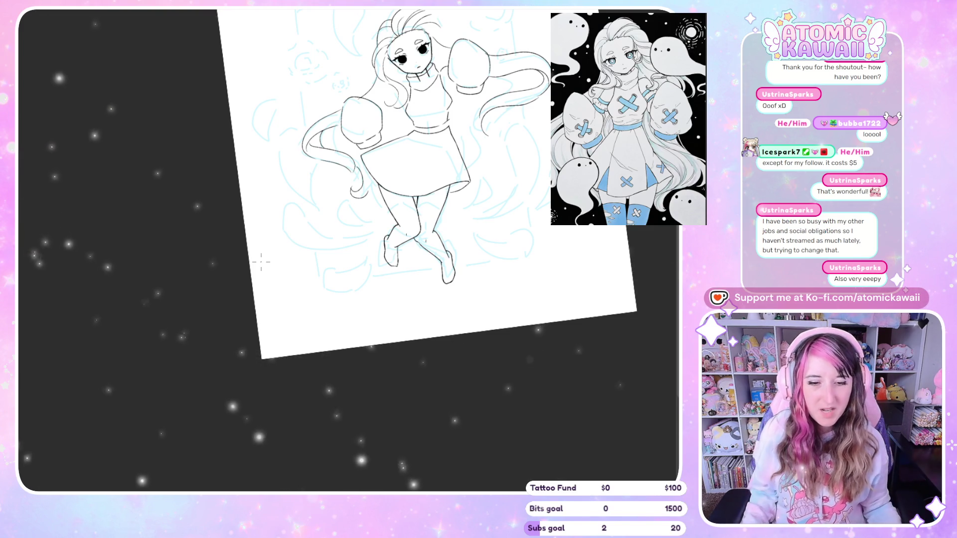
# Lasso around the crossed legs under the skirt hem after clearing a first, unwanted selection.
pyautogui.scroll(2, 583, 225)
pyautogui.scroll(3, 333, 142)
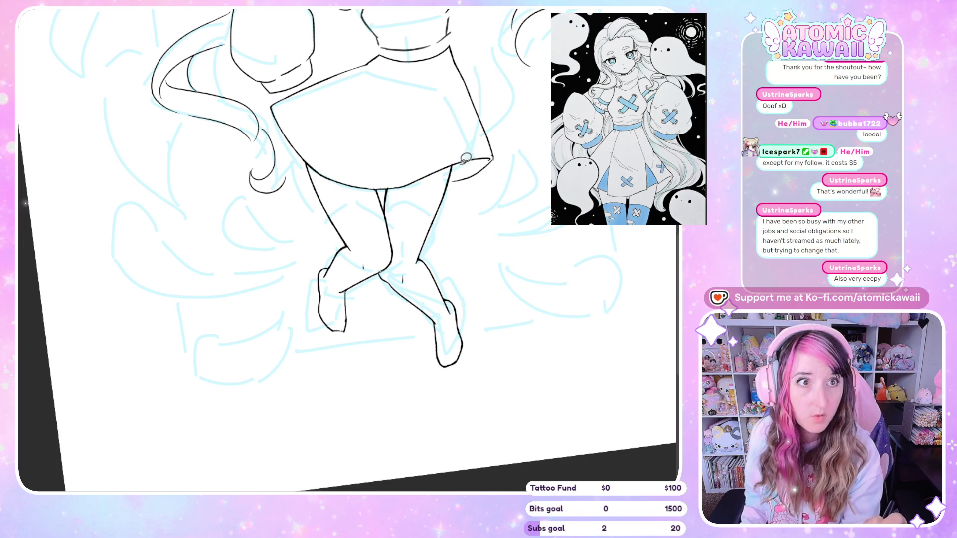
pyautogui.moveTo(454, 166); pyautogui.dragTo(424, 183)
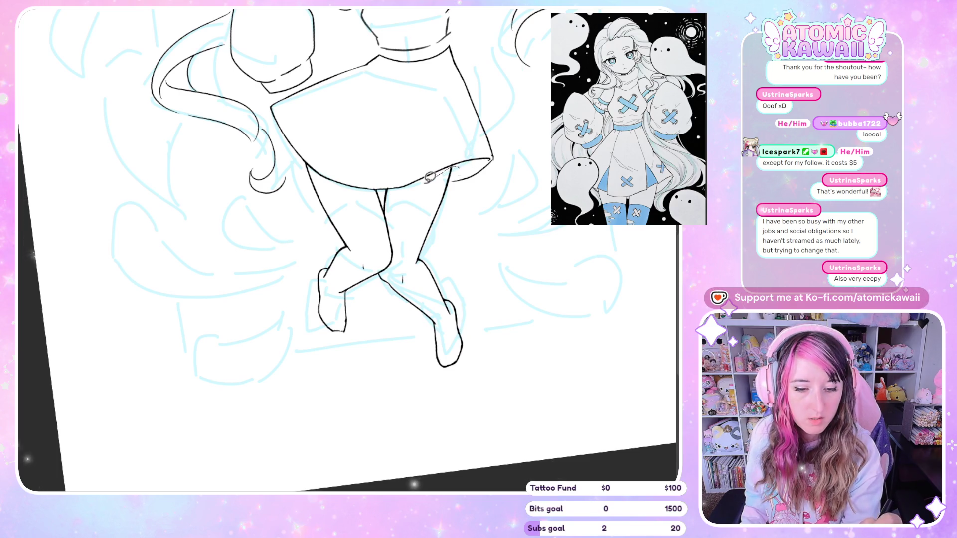
pyautogui.hotkey('ctrl', 'd')
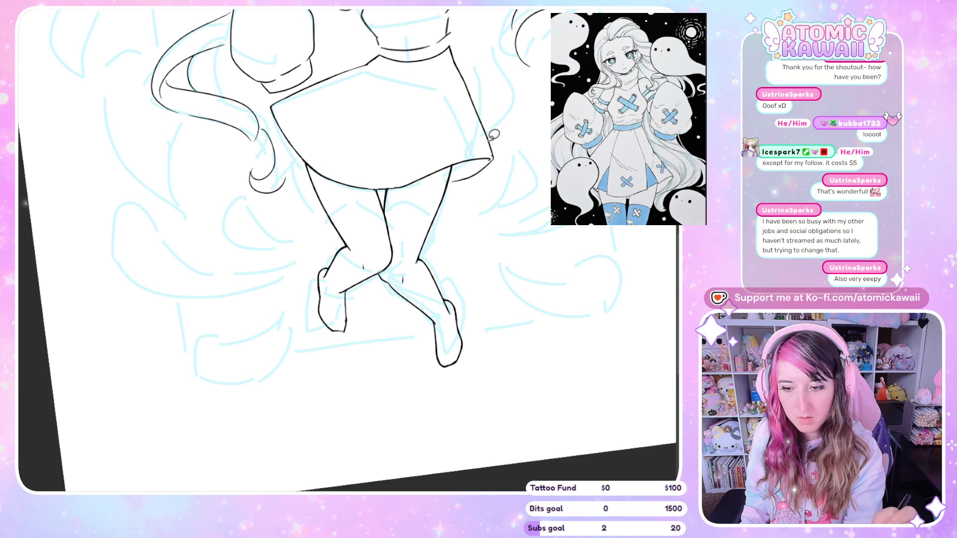
pyautogui.moveTo(445, 165)
pyautogui.mouseDown()
pyautogui.moveTo(381, 187)
pyautogui.moveTo(339, 180)
pyautogui.moveTo(294, 194)
pyautogui.moveTo(523, 357)
pyautogui.moveTo(500, 232)
pyautogui.mouseUp()
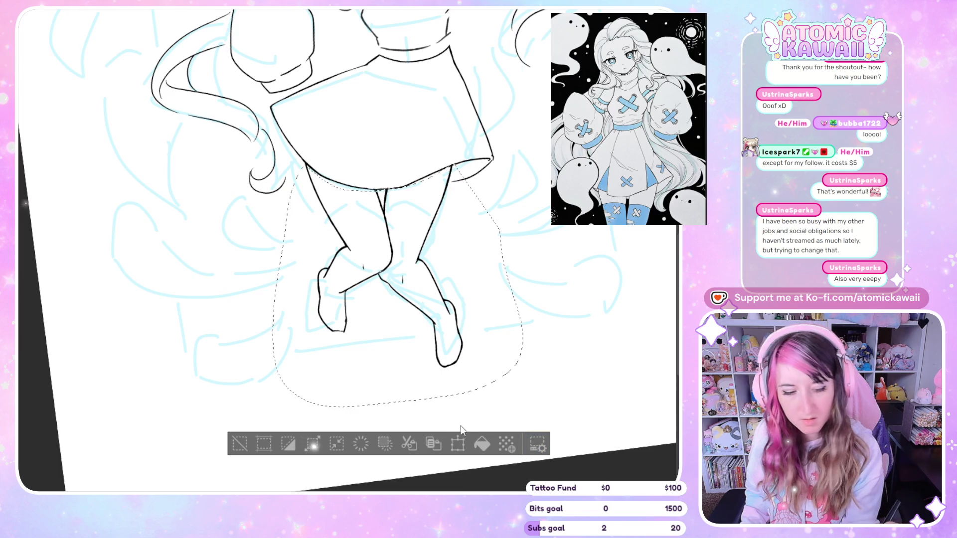
pyautogui.click(457, 443)
pyautogui.moveTo(451, 337); pyautogui.dragTo(452, 331)
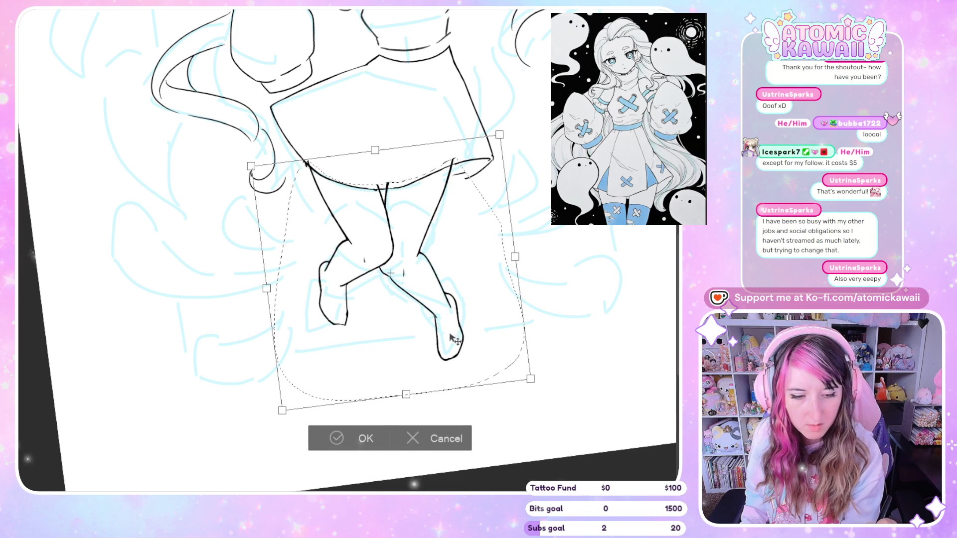
pyautogui.click(456, 439)
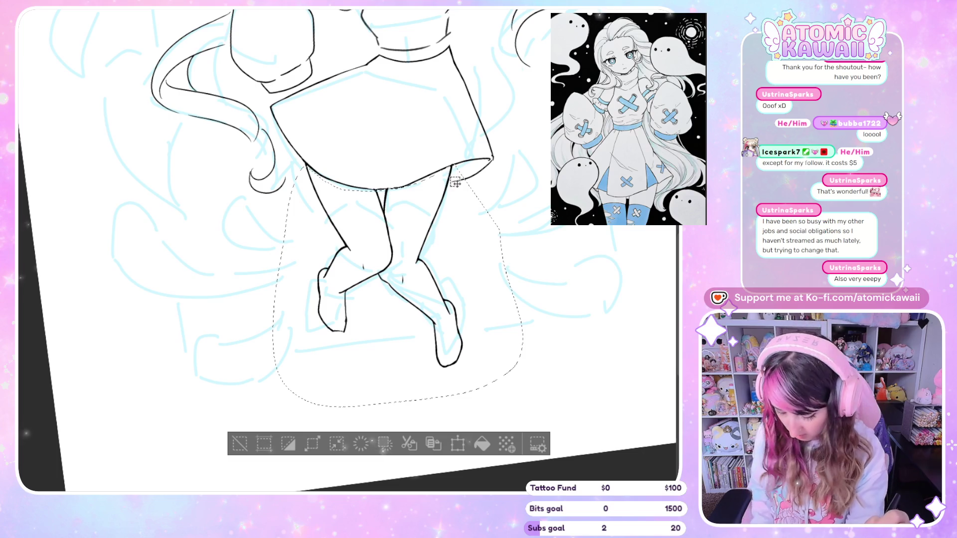
pyautogui.moveTo(466, 167)
pyautogui.mouseDown()
pyautogui.moveTo(449, 171)
pyautogui.moveTo(474, 199)
pyautogui.mouseUp()
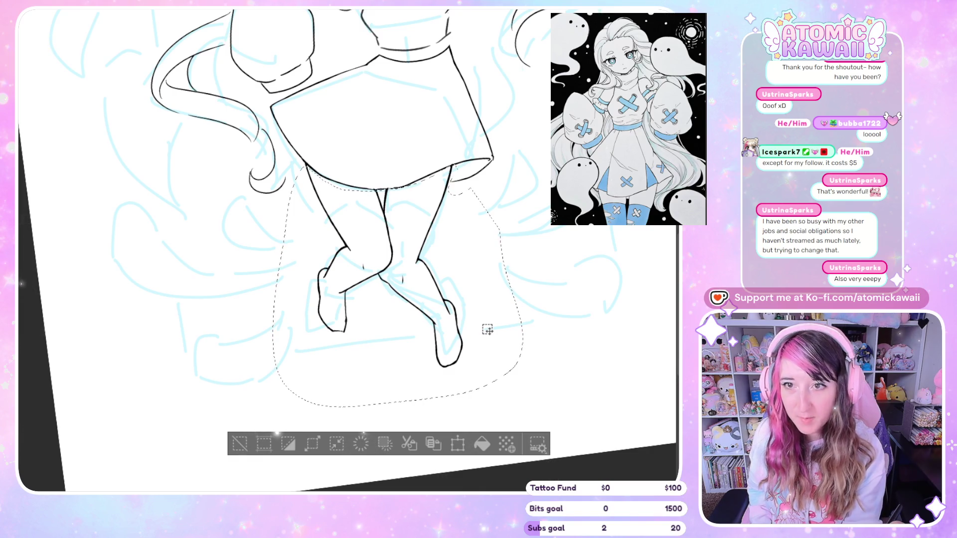
pyautogui.click(457, 443)
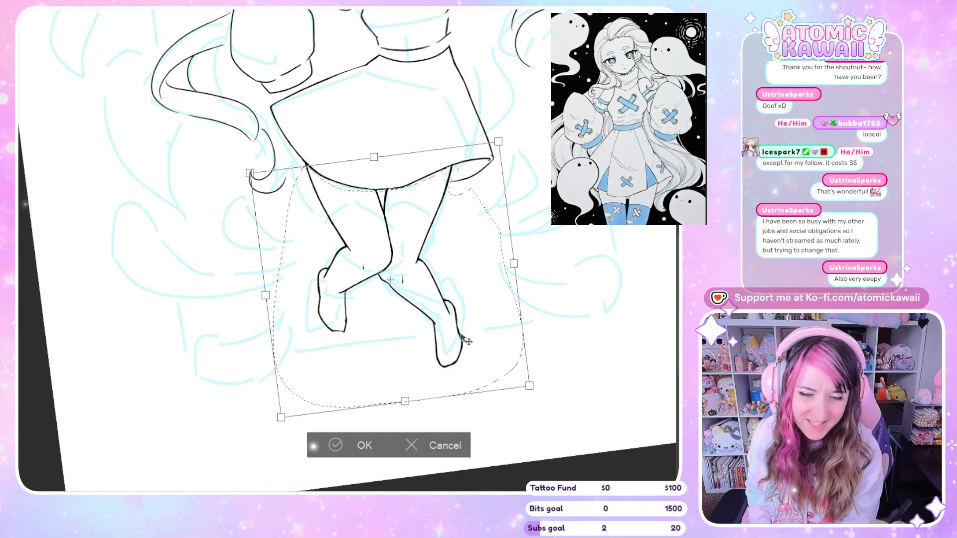
pyautogui.moveTo(447, 344); pyautogui.dragTo(447, 329)
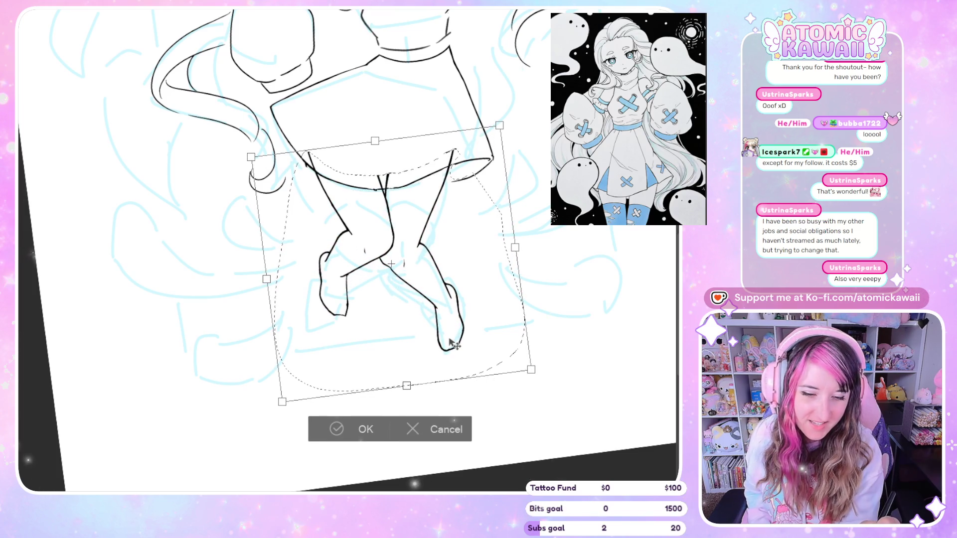
pyautogui.moveTo(450, 339); pyautogui.dragTo(451, 345)
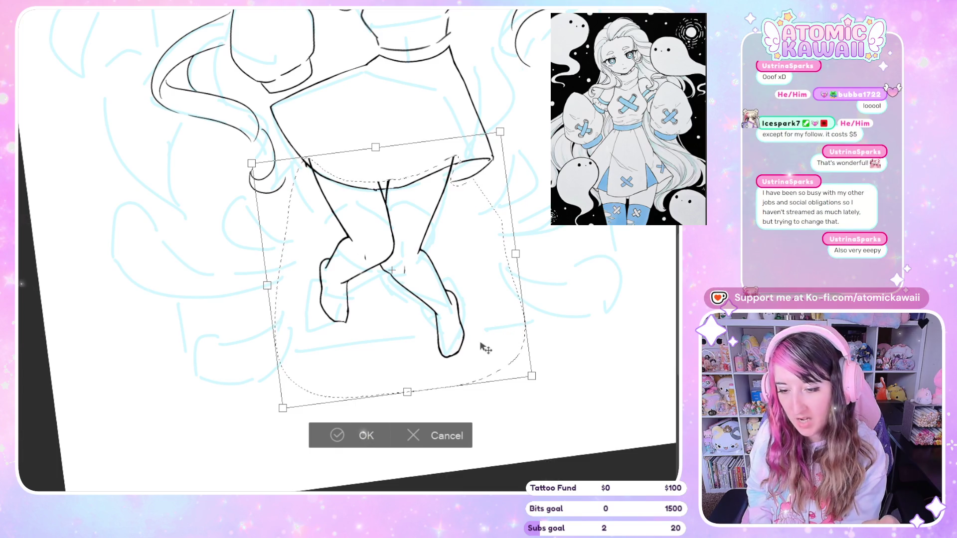
pyautogui.moveTo(477, 348); pyautogui.dragTo(482, 352)
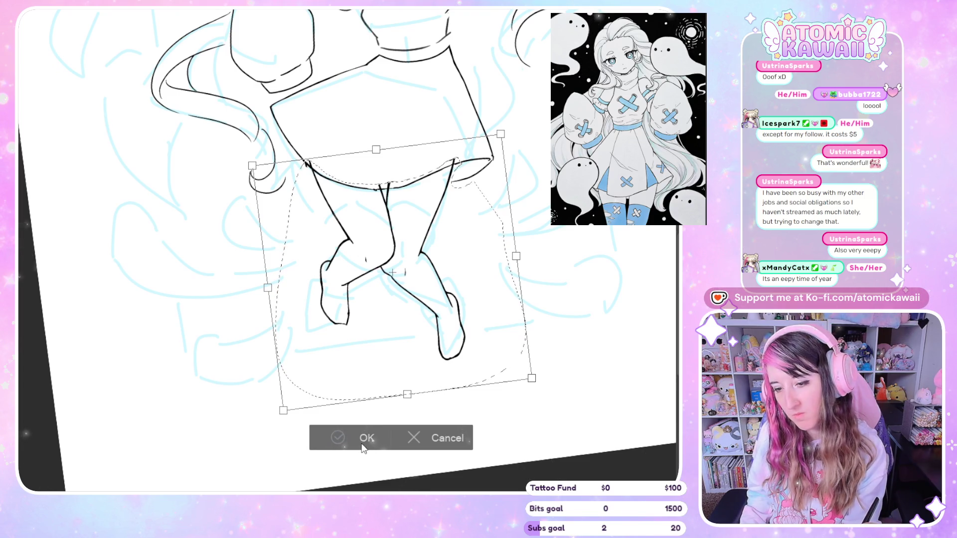
pyautogui.click(443, 439)
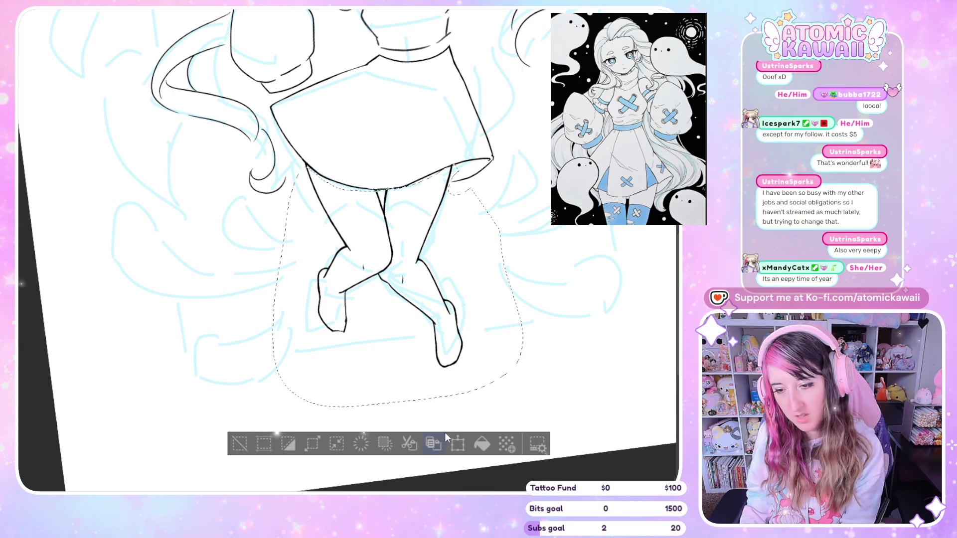
pyautogui.scroll(-3, 585, 313)
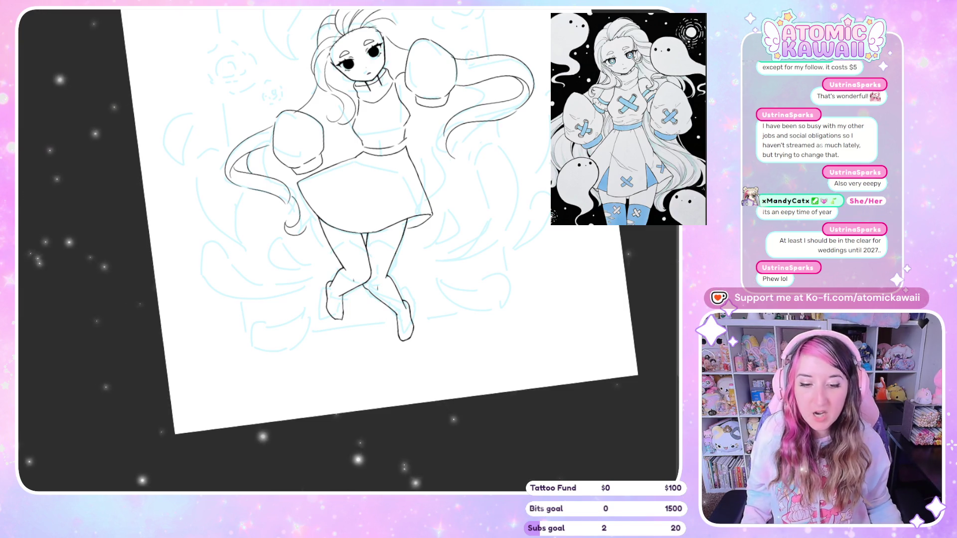
# After a mirrored check, undo the last two strokes and redraw the sweater torso's right edge.
pyautogui.scroll(3, 349, 250)
pyautogui.scroll(3, 367, 164)
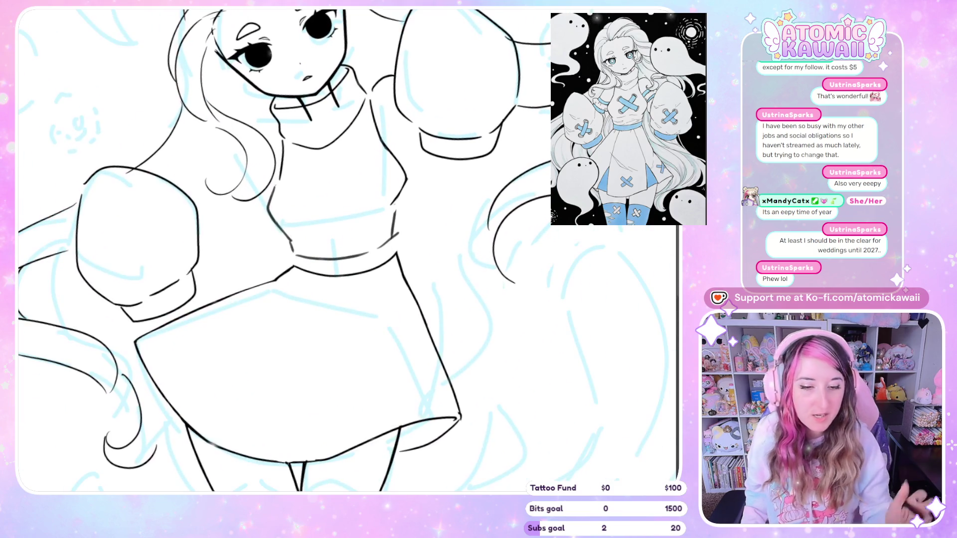
pyautogui.press('h')
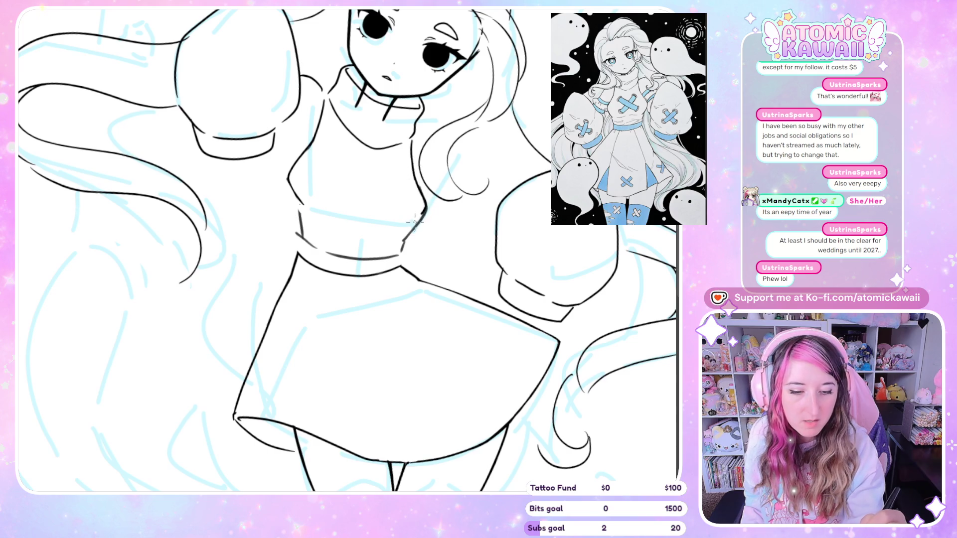
pyautogui.press('h')
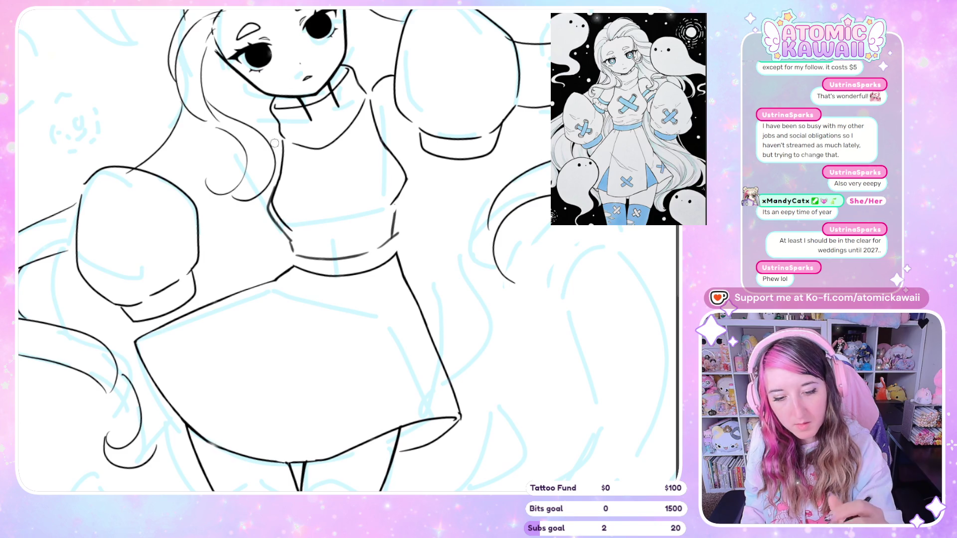
pyautogui.hotkey('ctrl', 'z')
pyautogui.hotkey('ctrl', 'z')
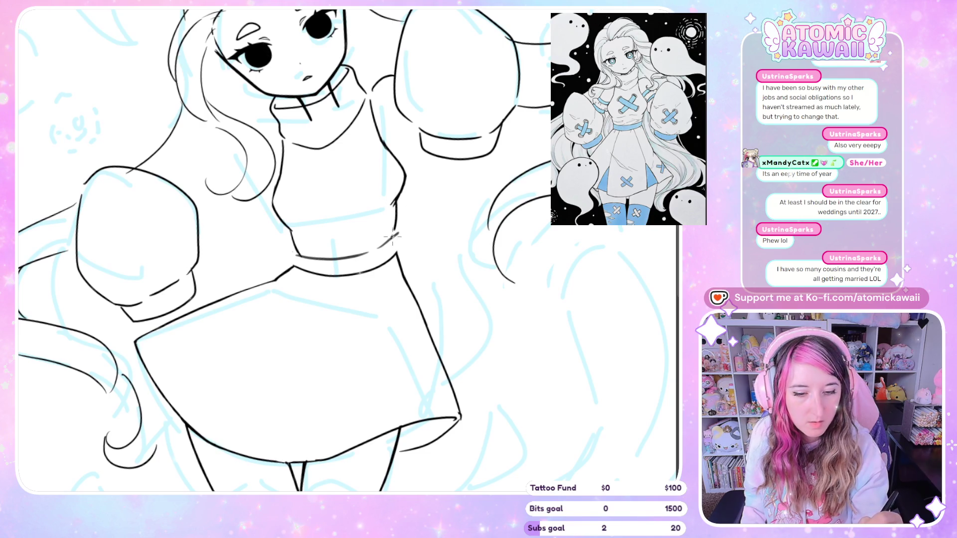
pyautogui.moveTo(396, 218); pyautogui.dragTo(394, 245)
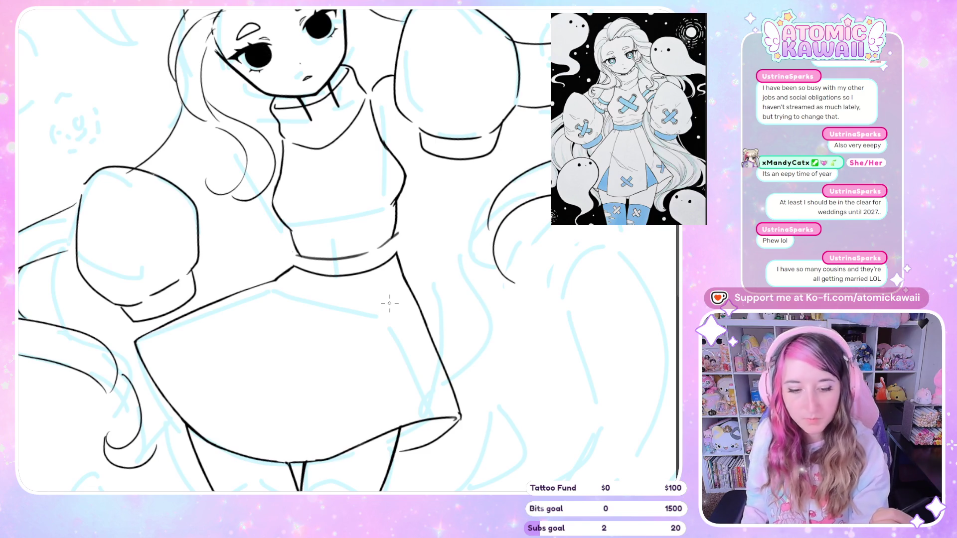
# Ink a thin waistline stroke across the waist and clear the selection around the skirt and legs.
pyautogui.scroll(-3, 600, 297)
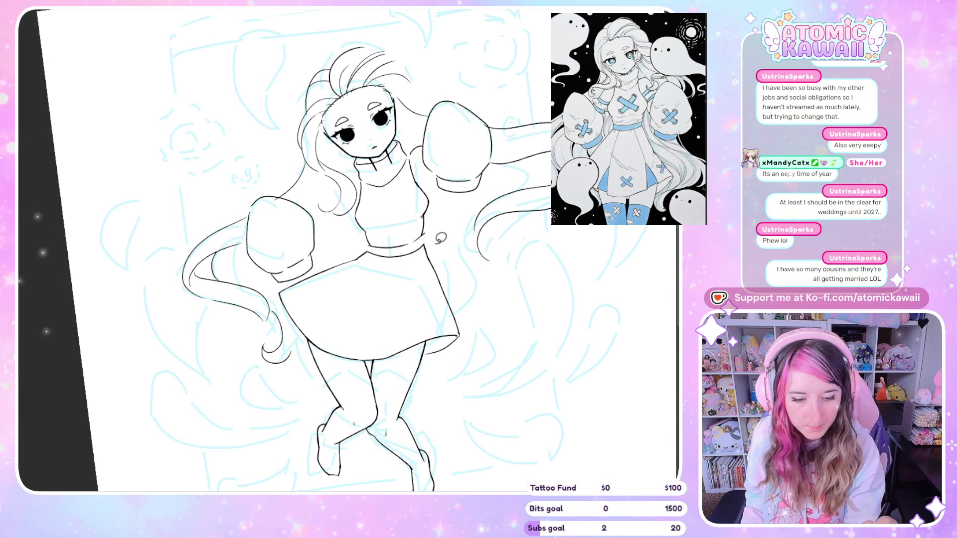
pyautogui.moveTo(435, 243)
pyautogui.mouseDown()
pyautogui.moveTo(375, 240)
pyautogui.moveTo(423, 241)
pyautogui.moveTo(475, 344)
pyautogui.moveTo(518, 478)
pyautogui.moveTo(291, 356)
pyautogui.moveTo(301, 317)
pyautogui.moveTo(273, 259)
pyautogui.mouseUp()
pyautogui.hotkey('ctrl', 't')
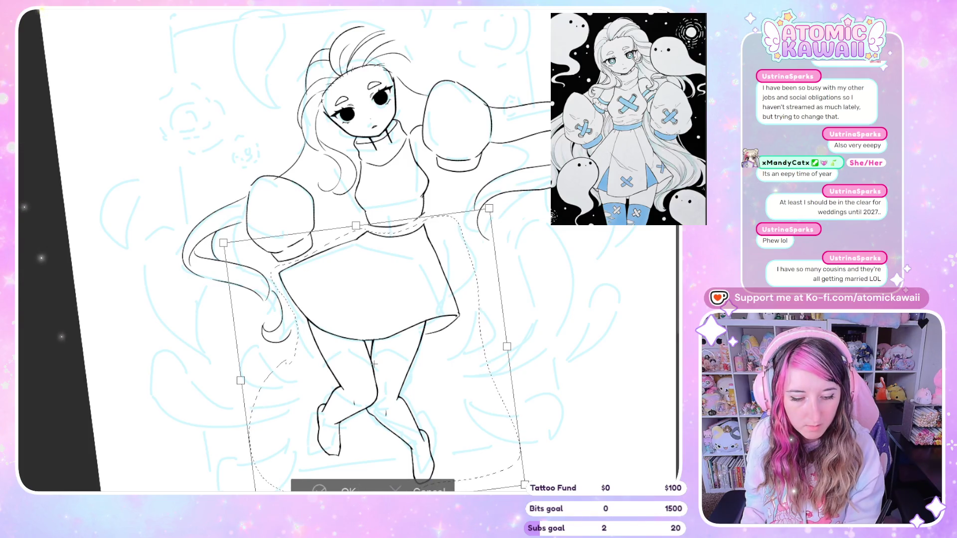
pyautogui.press('Return')
pyautogui.click(539, 392)
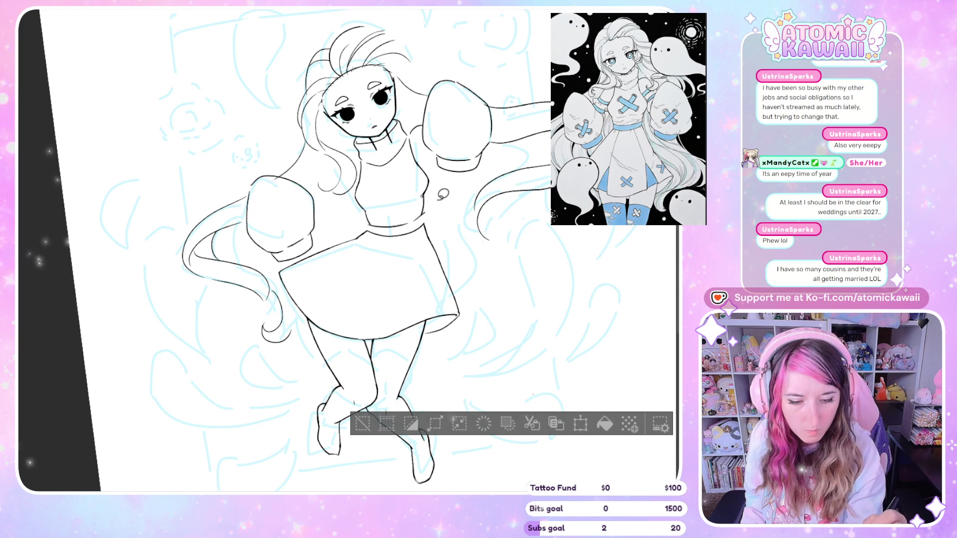
# Transform the skirt and legs, nudging them slightly up and right beneath the waistband.
pyautogui.hotkey('ctrl', 't')
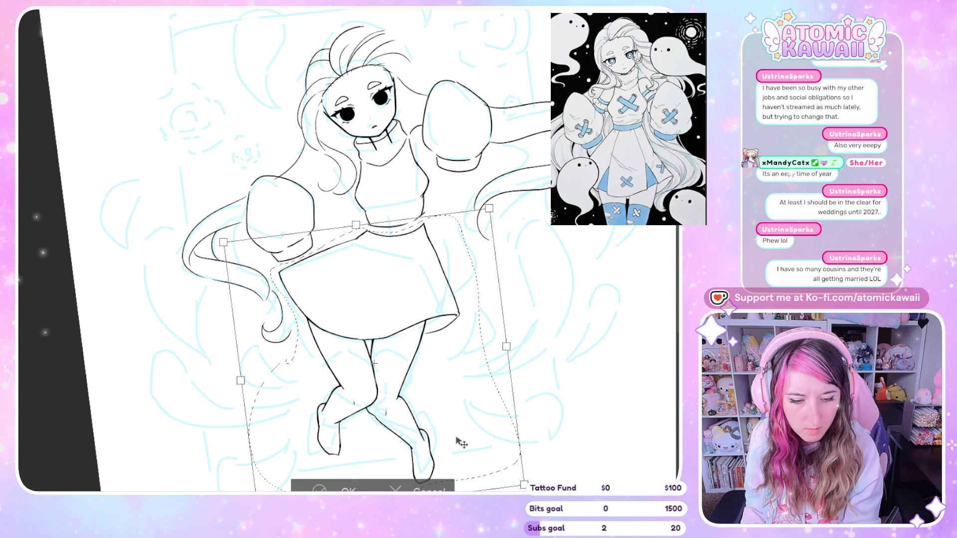
pyautogui.moveTo(455, 437); pyautogui.dragTo(459, 434)
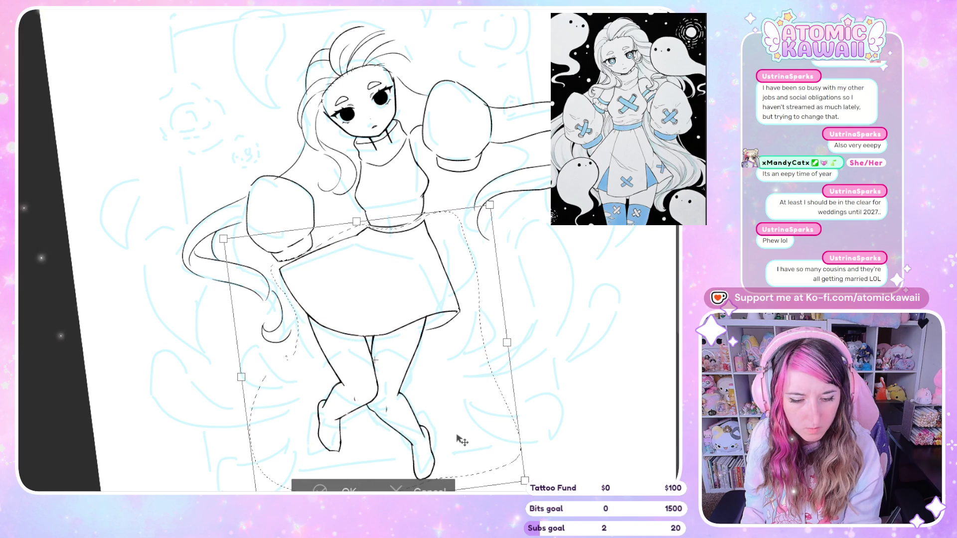
pyautogui.moveTo(460, 439); pyautogui.dragTo(460, 442)
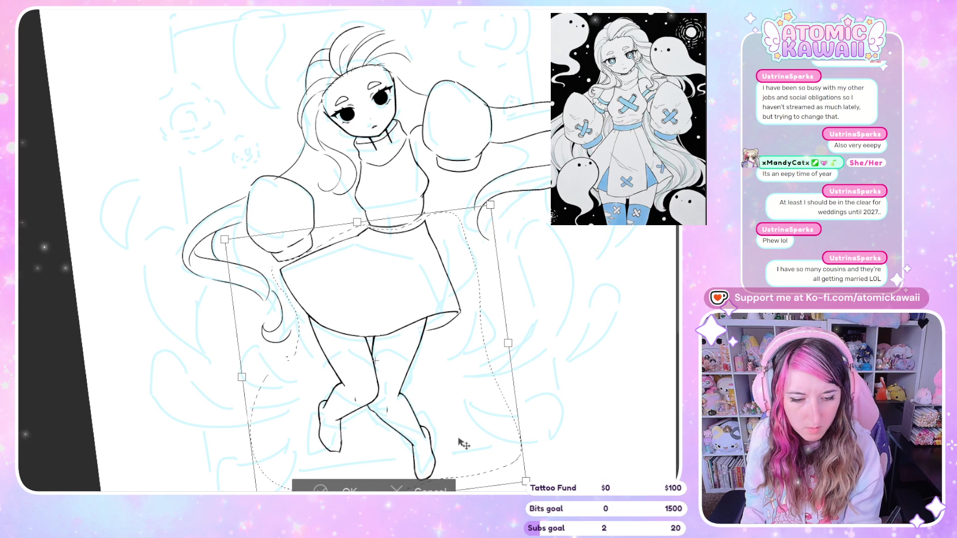
pyautogui.press('Return')
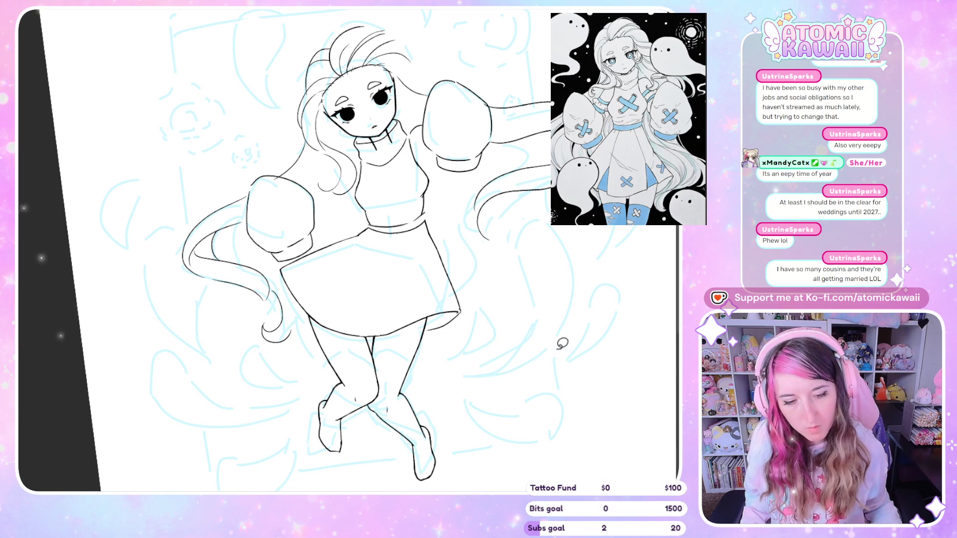
pyautogui.scroll(2, 421, 151)
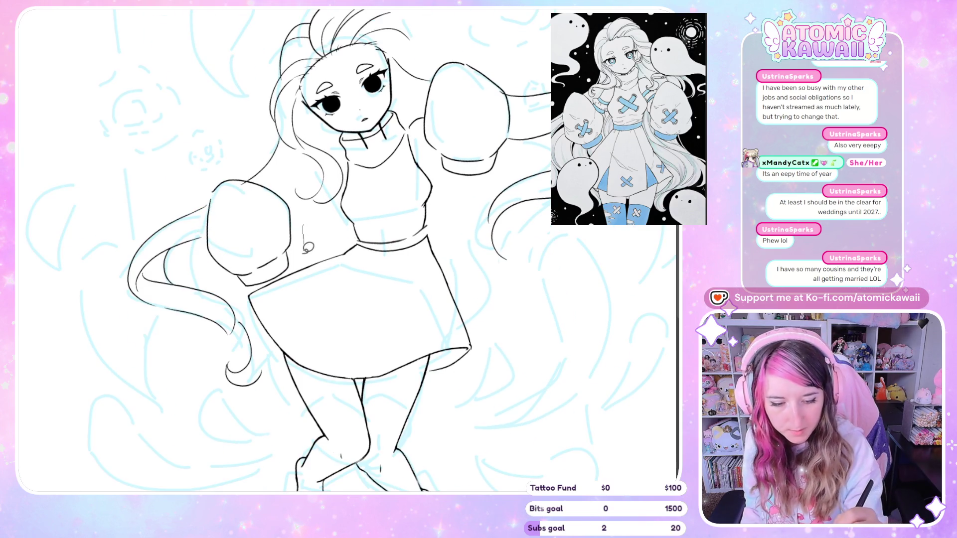
# Free-transform the lassoed left sleeve, rotating it slightly counter-clockwise and moving it up-right.
pyautogui.moveTo(251, 288)
pyautogui.mouseDown()
pyautogui.moveTo(214, 271)
pyautogui.moveTo(245, 289)
pyautogui.mouseUp()
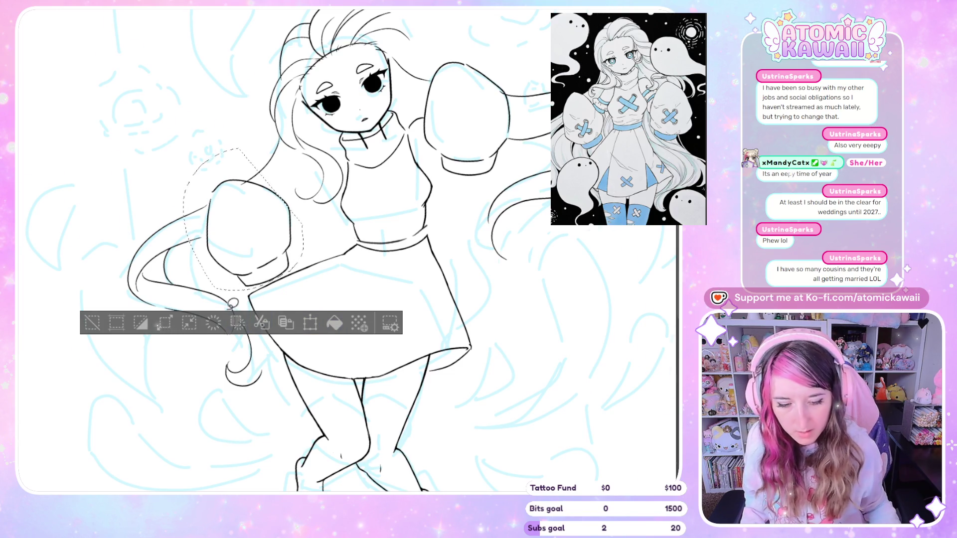
pyautogui.scroll(3, 284, 272)
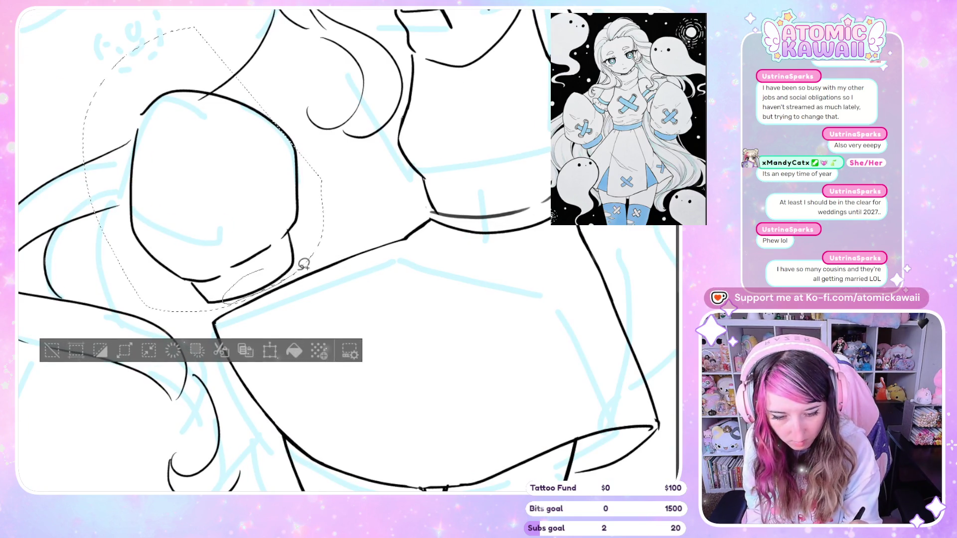
pyautogui.scroll(-2, 263, 278)
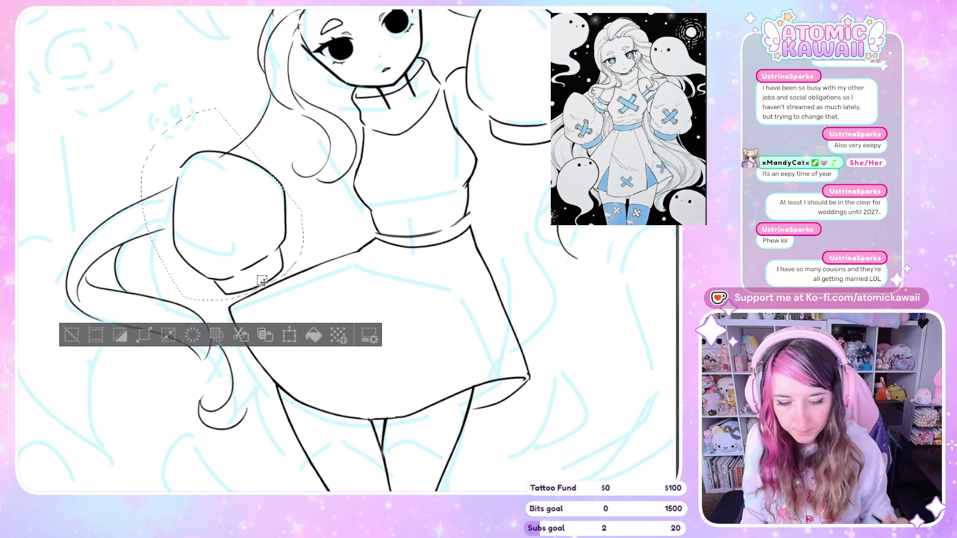
pyautogui.click(291, 336)
pyautogui.moveTo(273, 313); pyautogui.dragTo(287, 305)
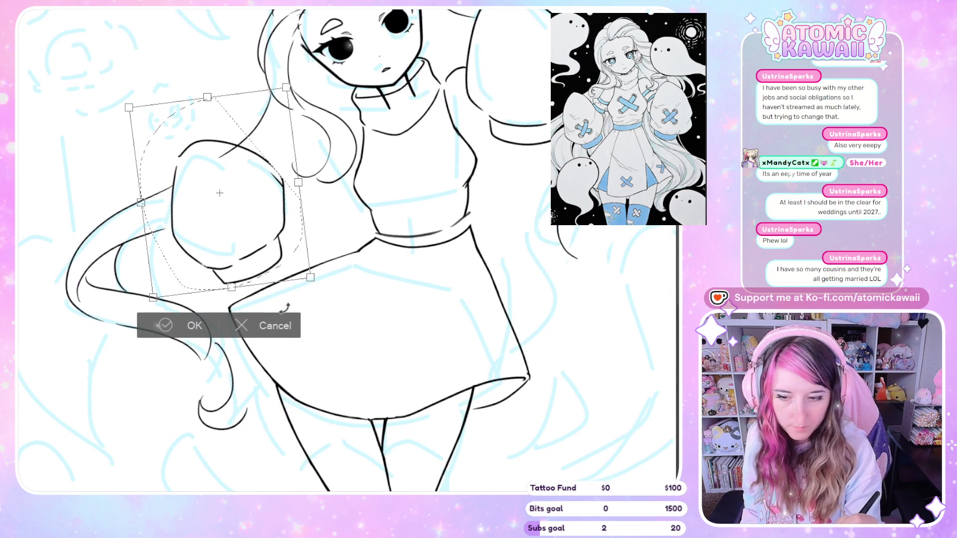
pyautogui.moveTo(276, 262); pyautogui.dragTo(282, 255)
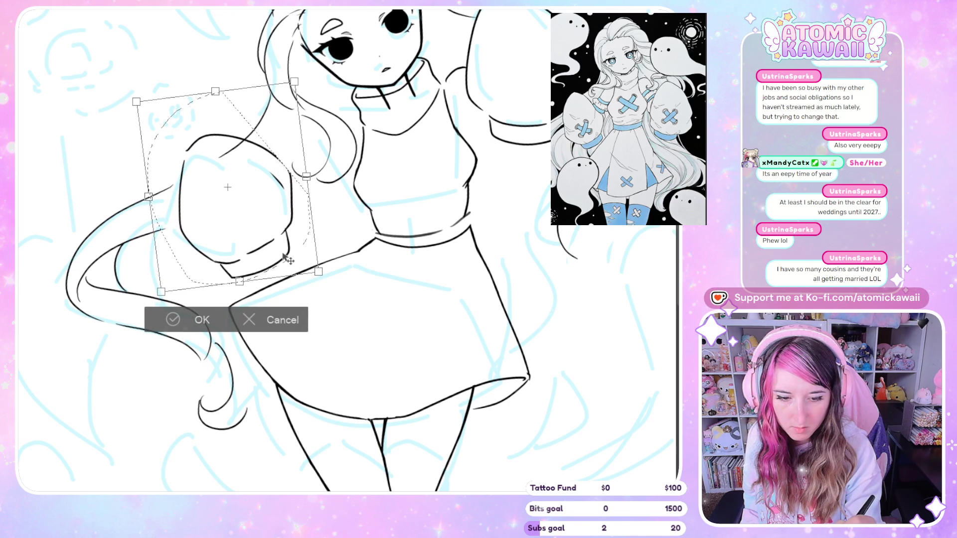
pyautogui.click(173, 319)
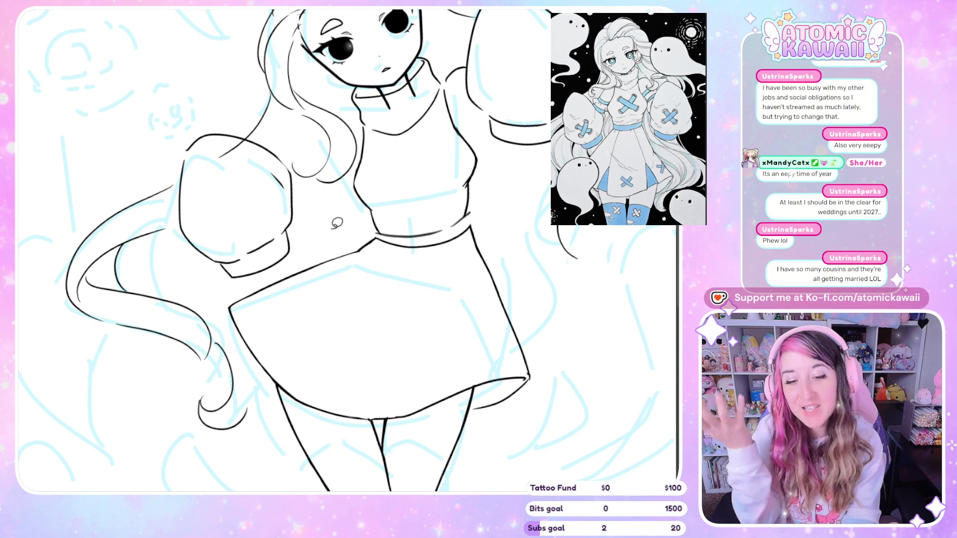
# Ink the upper edge of the left puffy sleeve.
pyautogui.moveTo(222, 156)
pyautogui.mouseDown()
pyautogui.moveTo(292, 187)
pyautogui.moveTo(266, 169)
pyautogui.moveTo(289, 197)
pyautogui.mouseUp()
pyautogui.hotkey('ctrl', 'd')
pyautogui.moveTo(284, 155); pyautogui.dragTo(291, 180)
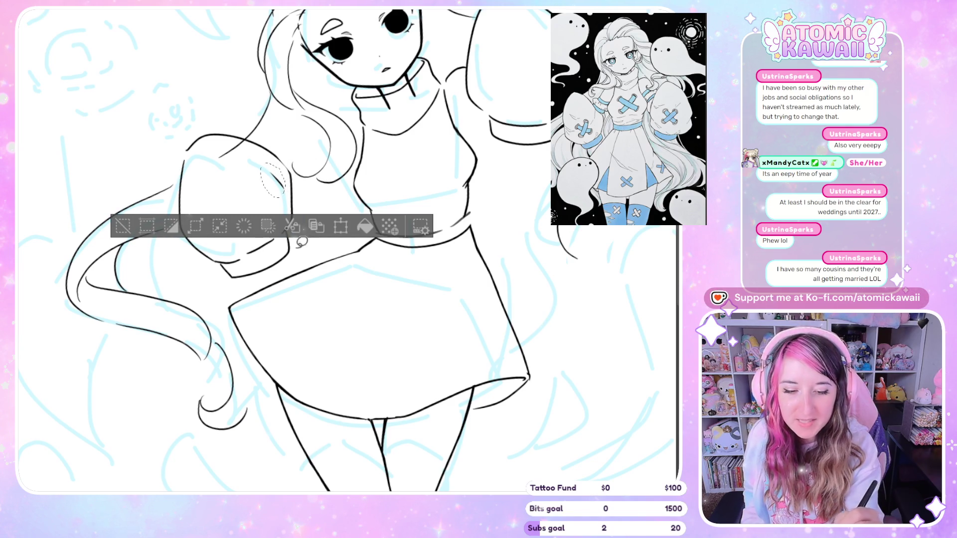
pyautogui.hotkey('ctrl', 'd')
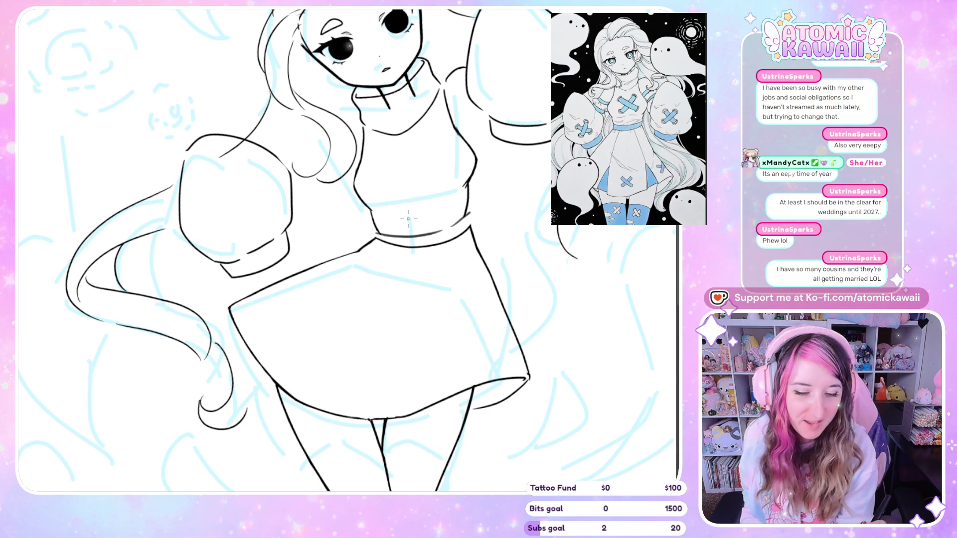
# Erase the overlapping parts of the waistband line.
pyautogui.moveTo(372, 230); pyautogui.dragTo(423, 231)
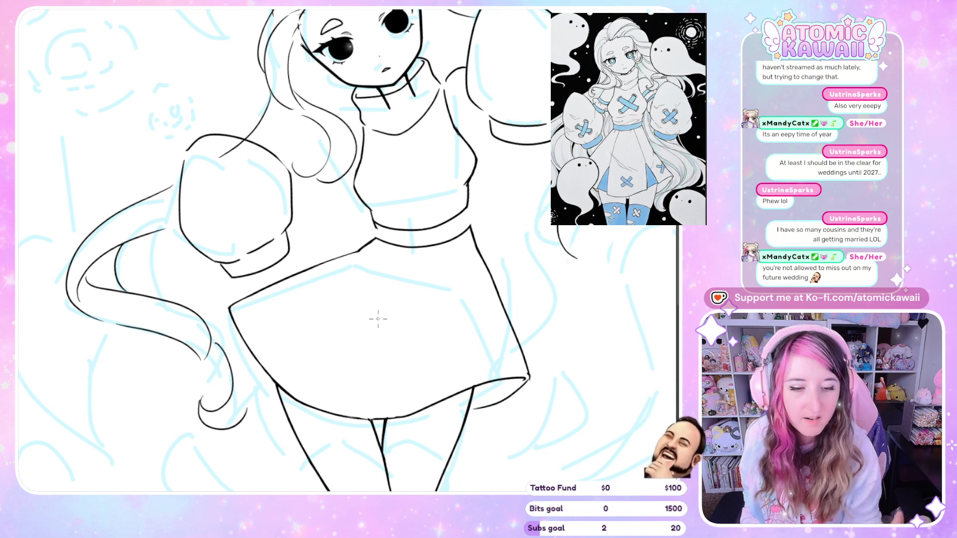
pyautogui.scroll(3, 604, 337)
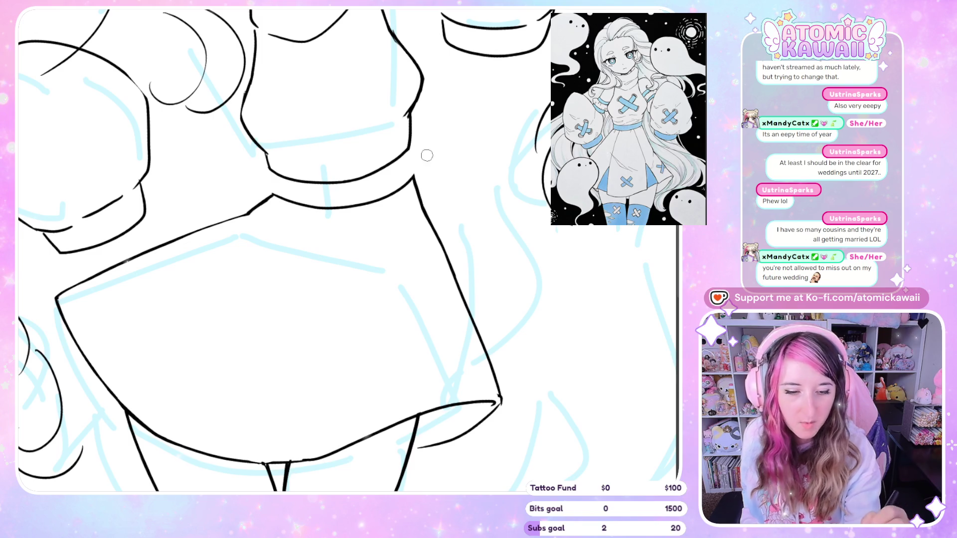
pyautogui.moveTo(285, 203); pyautogui.dragTo(417, 164)
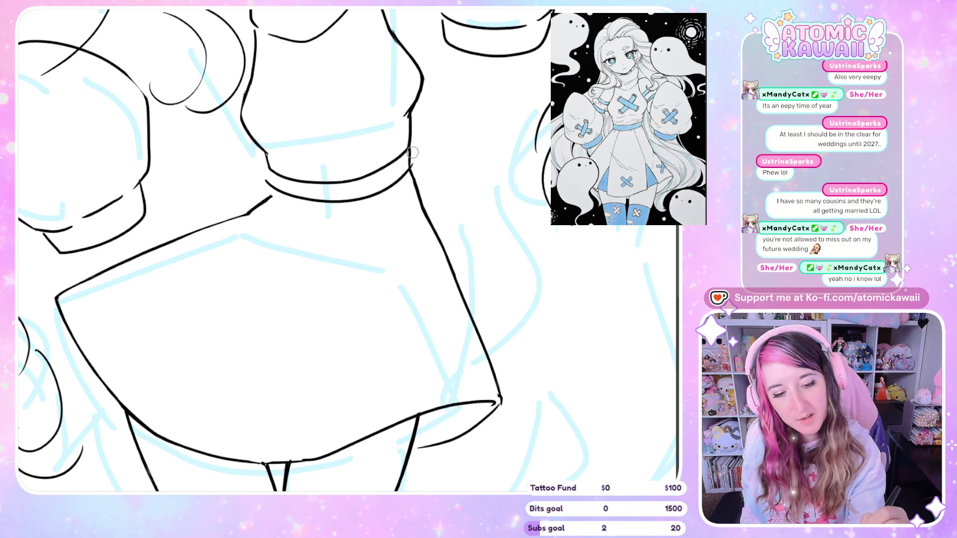
# Mirror the canvas view back and forth to check the dress.
pyautogui.press('h')
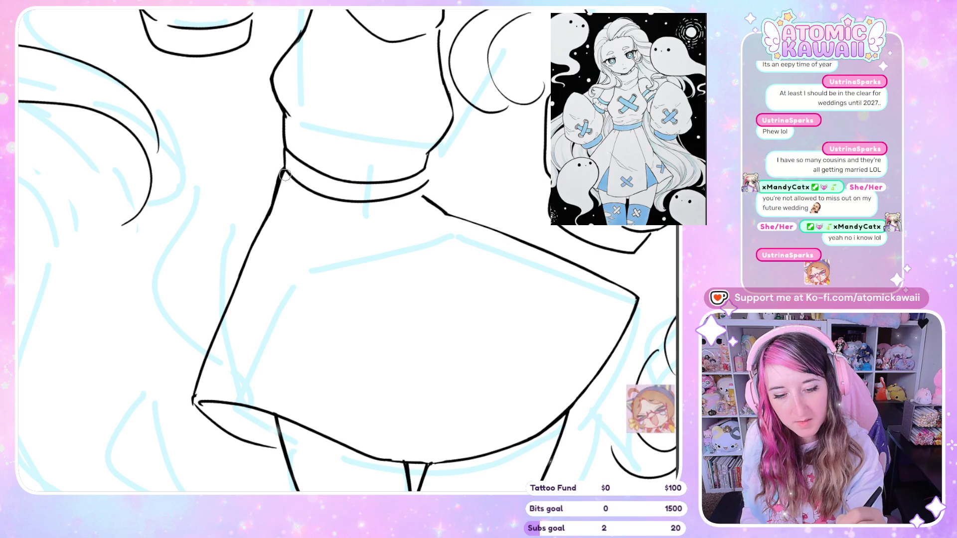
pyautogui.press('h')
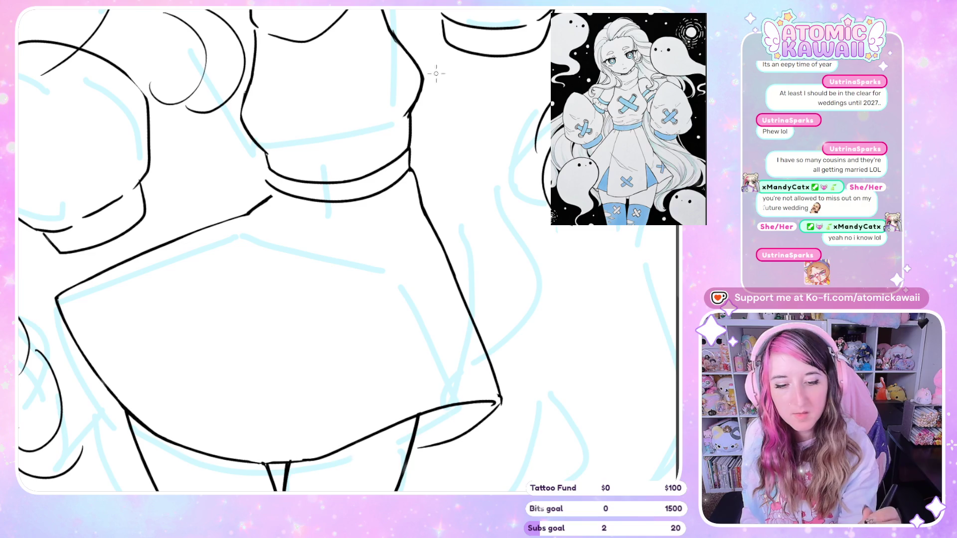
pyautogui.press('h')
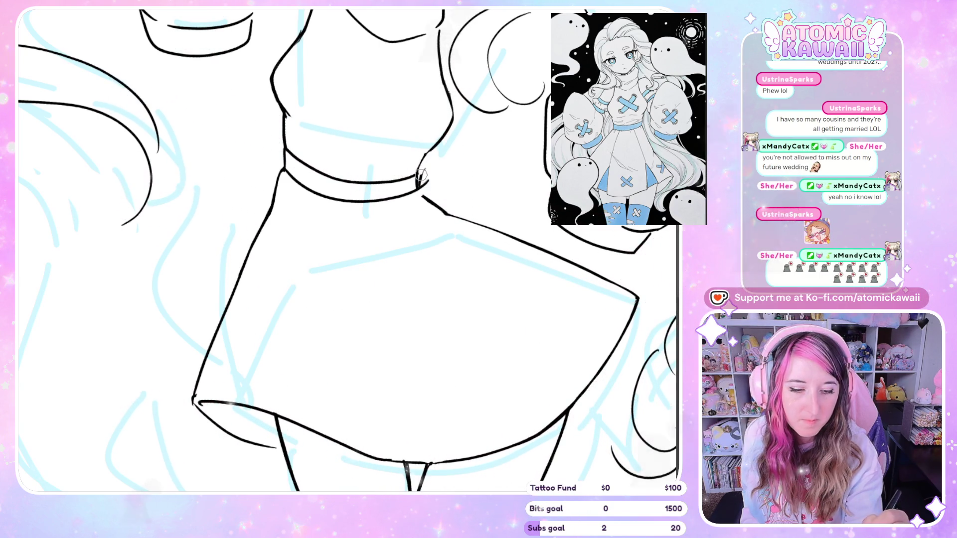
pyautogui.press('h')
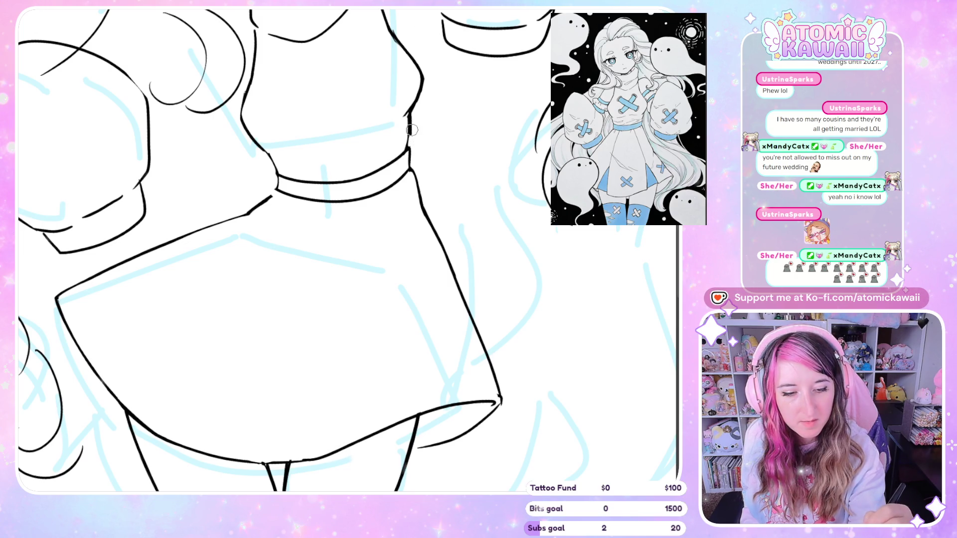
pyautogui.press('h')
pyautogui.press('h')
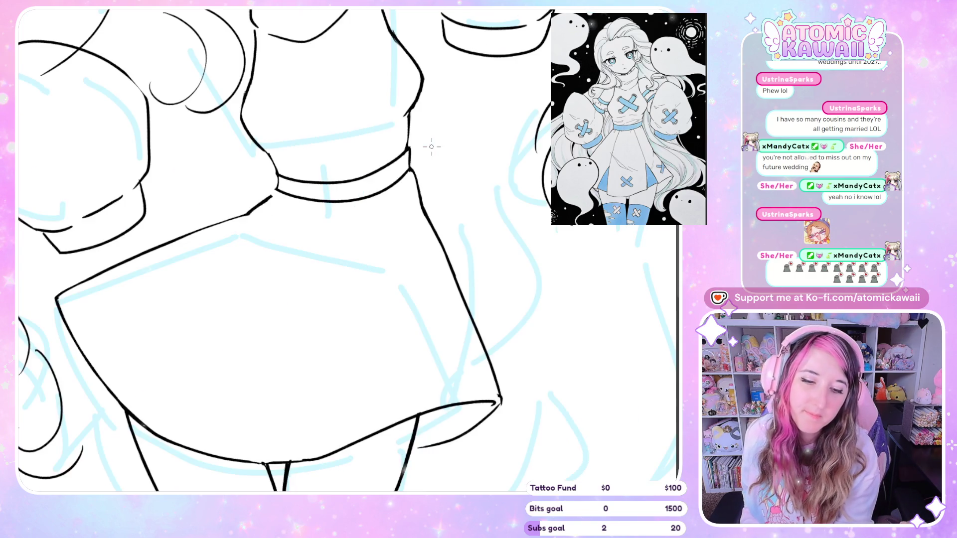
pyautogui.scroll(-6, 432, 146)
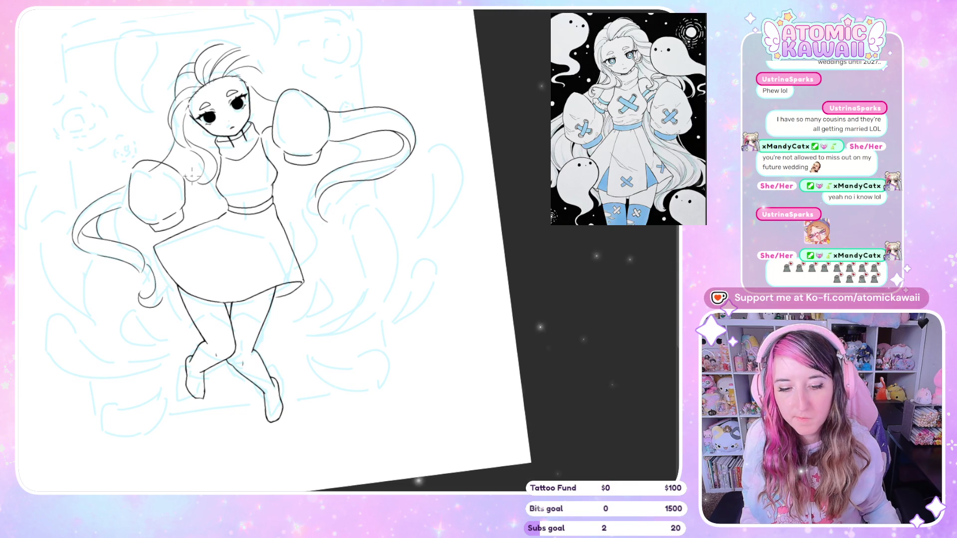
# Erase the extra waistband line across the waist and check it mirrored.
pyautogui.scroll(6, 177, 182)
pyautogui.scroll(2, 273, 101)
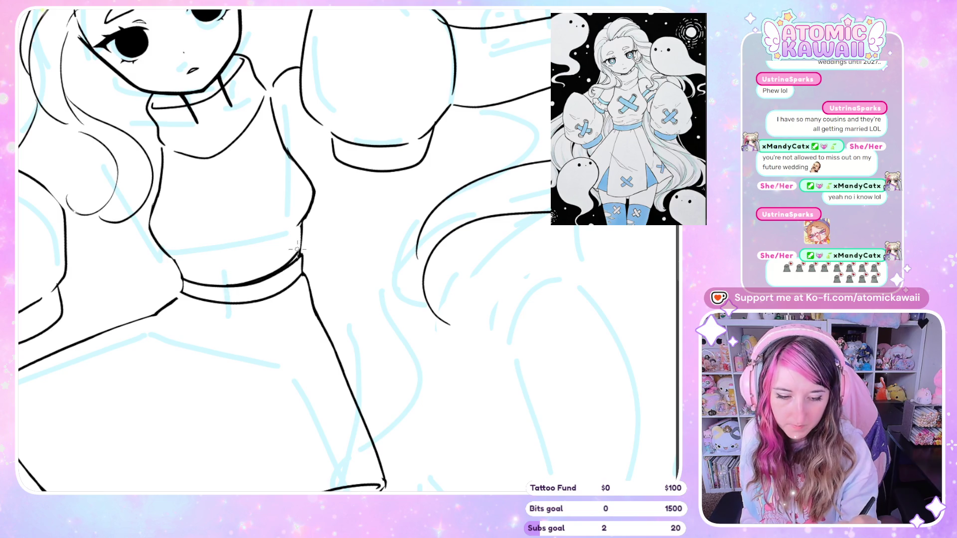
pyautogui.moveTo(191, 280)
pyautogui.mouseDown()
pyautogui.moveTo(211, 285)
pyautogui.moveTo(304, 256)
pyautogui.moveTo(242, 298)
pyautogui.moveTo(188, 297)
pyautogui.moveTo(282, 286)
pyautogui.moveTo(231, 265)
pyautogui.mouseUp()
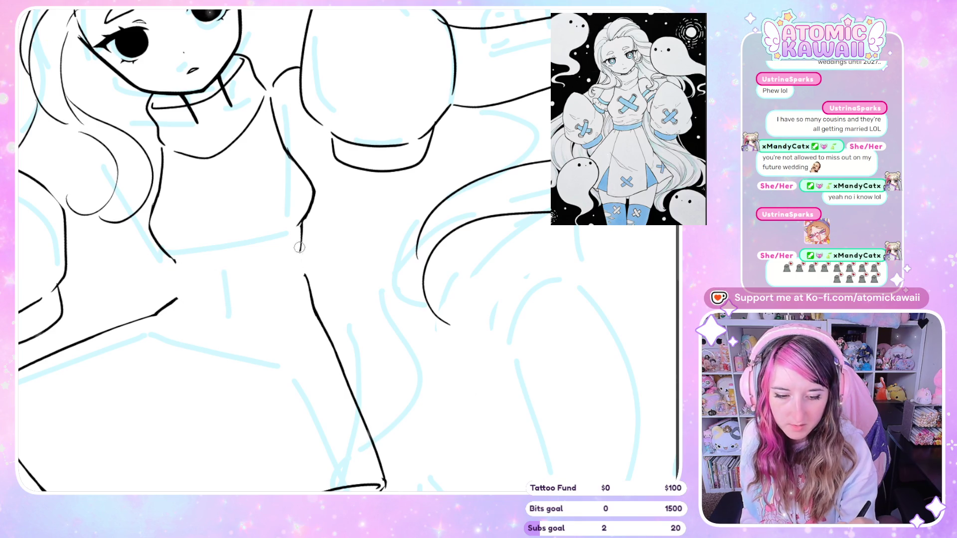
pyautogui.press('h')
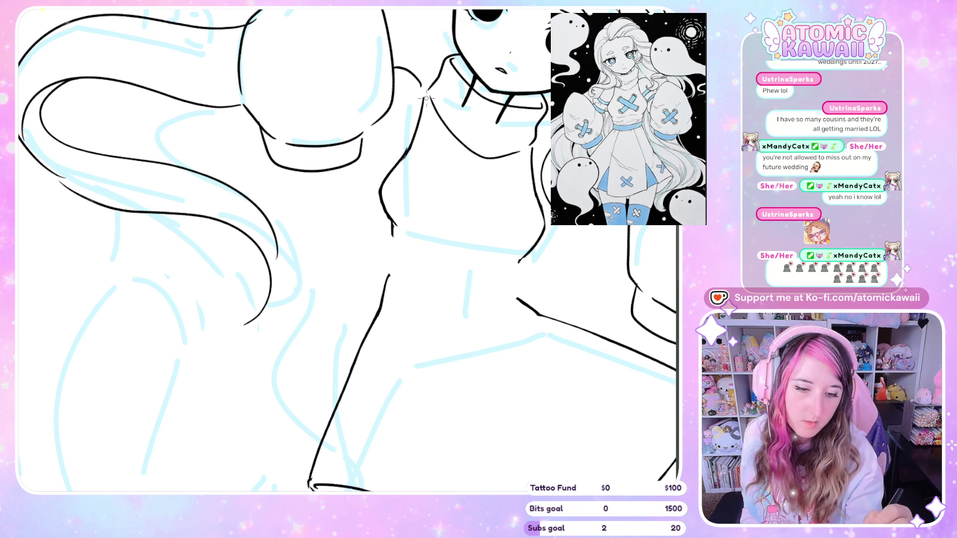
pyautogui.press('h')
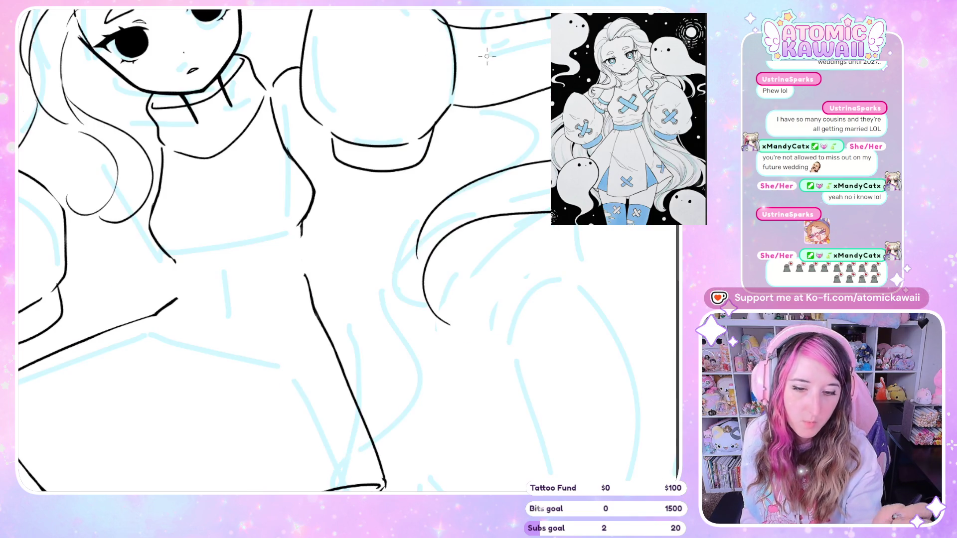
# Ink the line along the neck and sleeve edge, redrawing the first attempt.
pyautogui.moveTo(266, 100); pyautogui.dragTo(288, 154)
pyautogui.hotkey('ctrl', 'z')
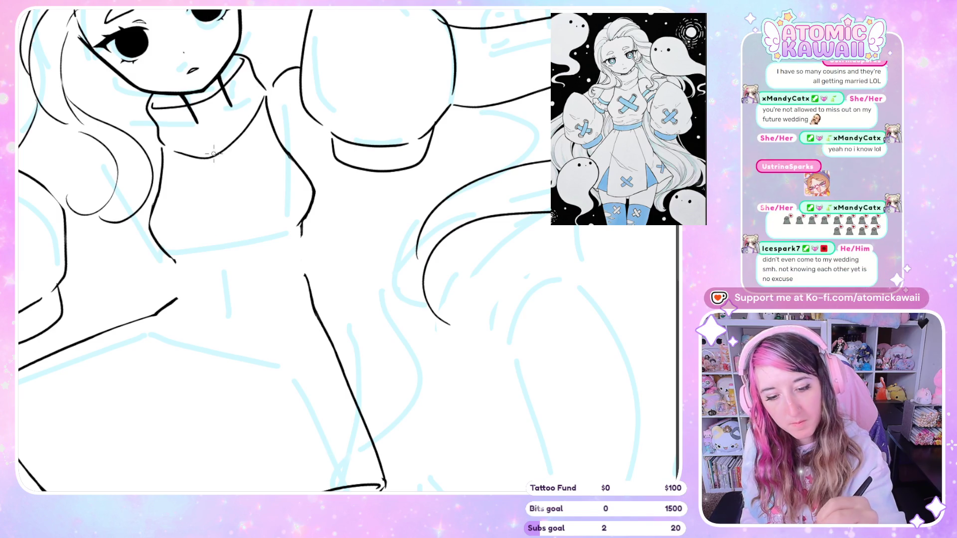
pyautogui.moveTo(222, 157)
pyautogui.mouseDown()
pyautogui.moveTo(258, 117)
pyautogui.moveTo(265, 87)
pyautogui.mouseUp()
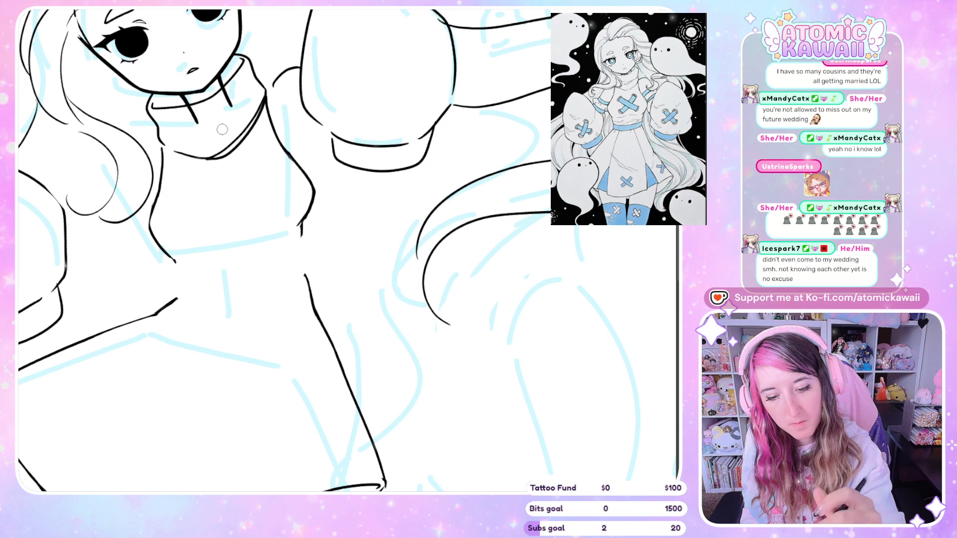
pyautogui.press('h')
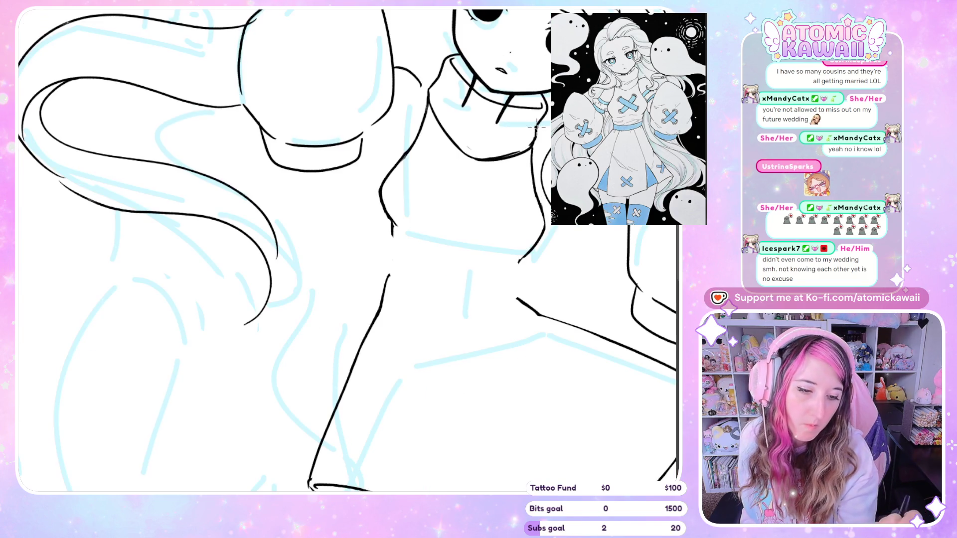
pyautogui.press('h')
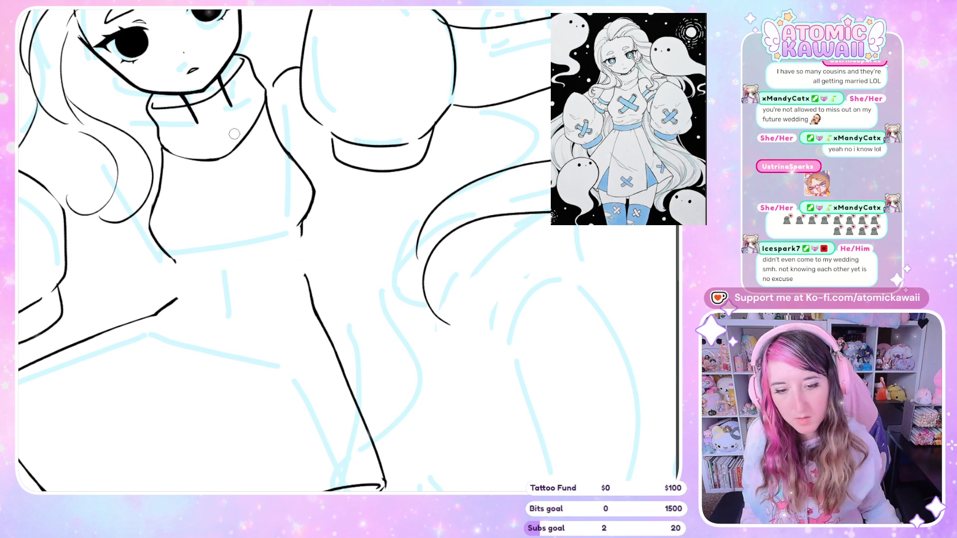
pyautogui.scroll(-5, 234, 133)
pyautogui.scroll(5, 239, 137)
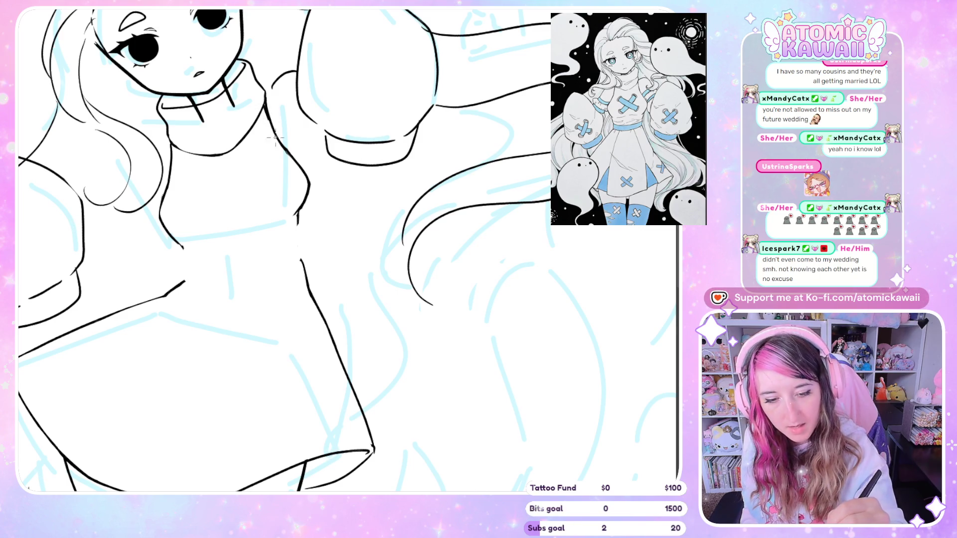
pyautogui.scroll(-5, 271, 112)
pyautogui.scroll(6, 271, 111)
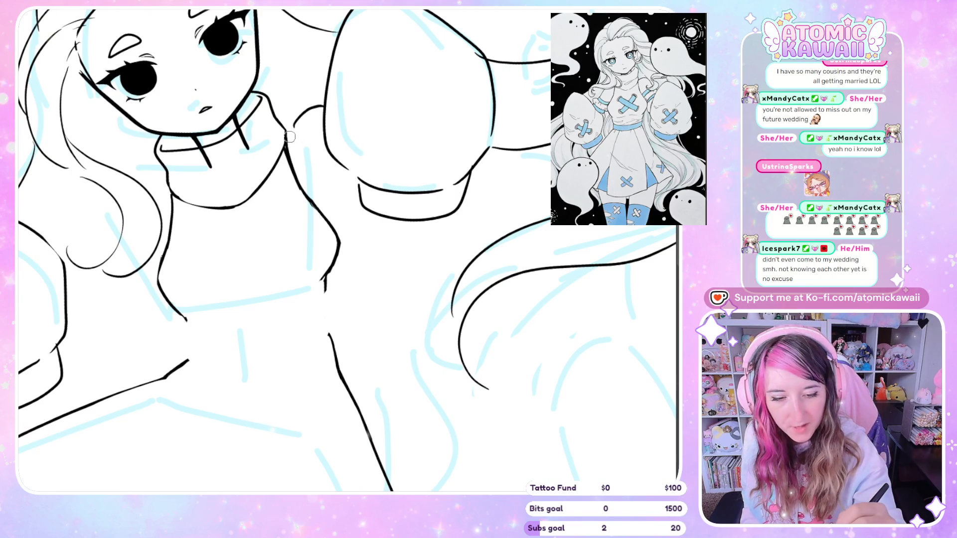
# Ink the neck and shoulder line in the mirrored view, erasing doubled parts and redrawing it bolder.
pyautogui.click(299, 11)
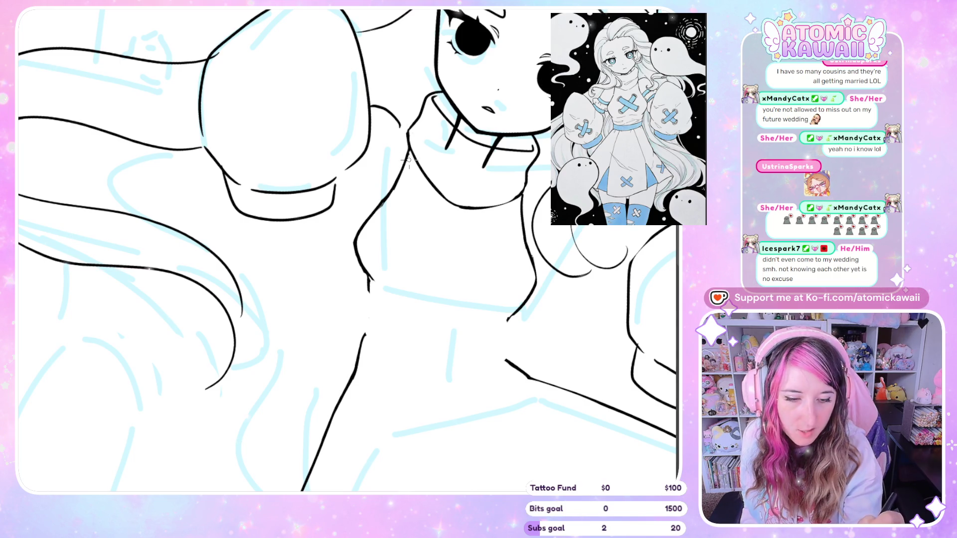
pyautogui.moveTo(395, 189)
pyautogui.mouseDown()
pyautogui.moveTo(353, 224)
pyautogui.moveTo(352, 244)
pyautogui.moveTo(368, 252)
pyautogui.mouseUp()
pyautogui.press('h')
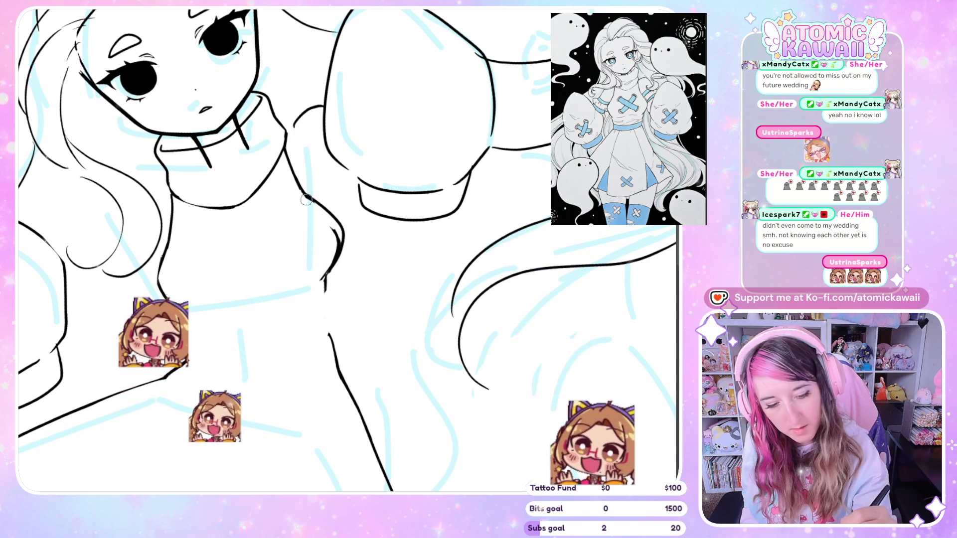
pyautogui.press('h')
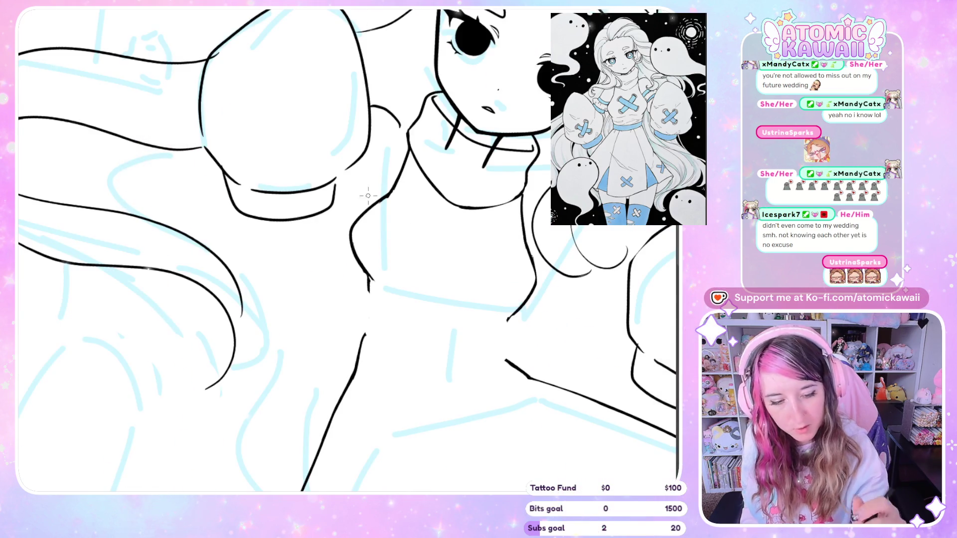
pyautogui.moveTo(354, 242); pyautogui.dragTo(382, 202)
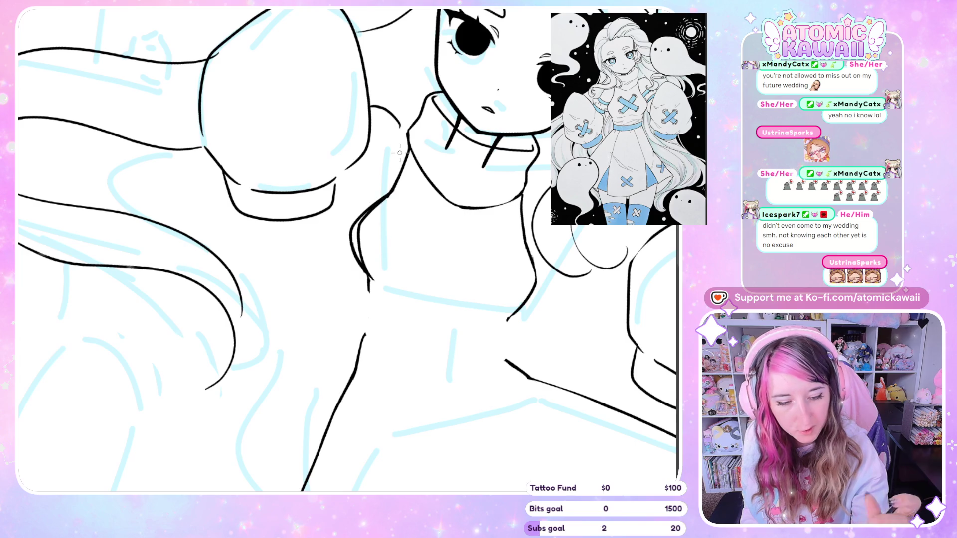
pyautogui.press('h')
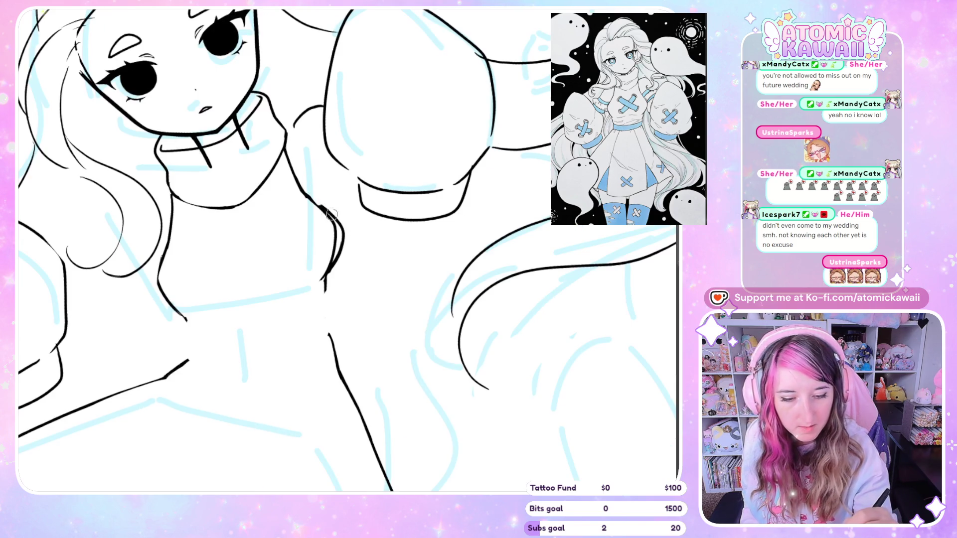
pyautogui.moveTo(328, 213); pyautogui.dragTo(344, 229)
pyautogui.moveTo(336, 274); pyautogui.dragTo(332, 272)
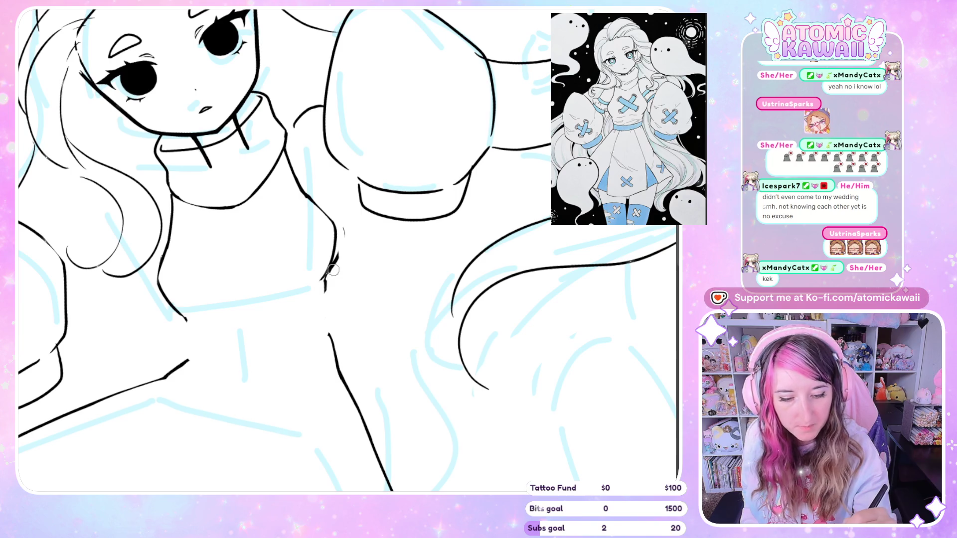
pyautogui.press('h')
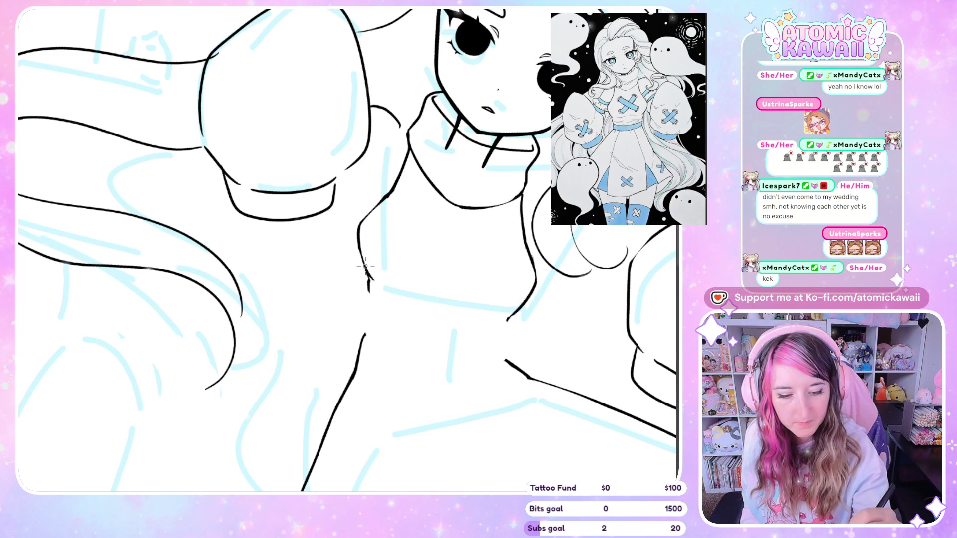
pyautogui.moveTo(370, 277)
pyautogui.mouseDown()
pyautogui.moveTo(358, 222)
pyautogui.moveTo(378, 201)
pyautogui.mouseUp()
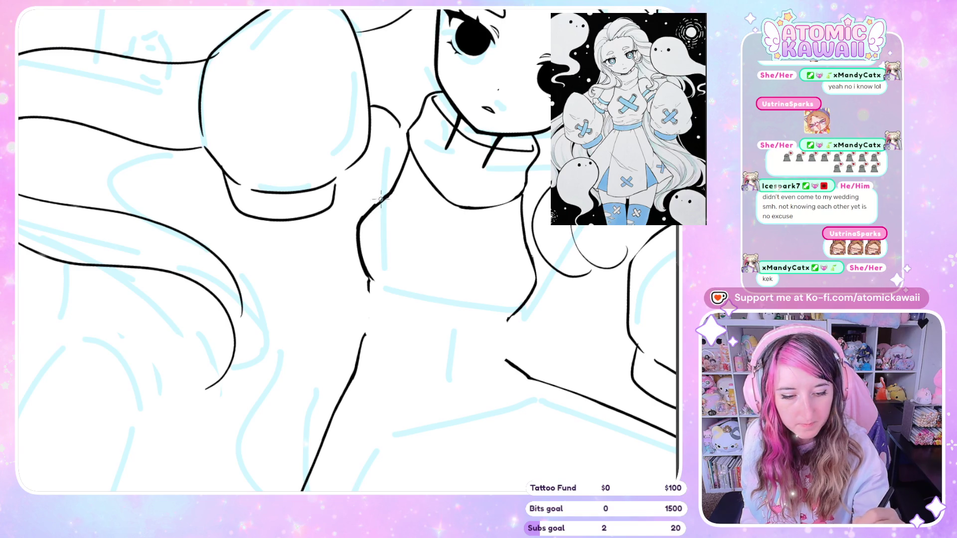
pyautogui.press('h')
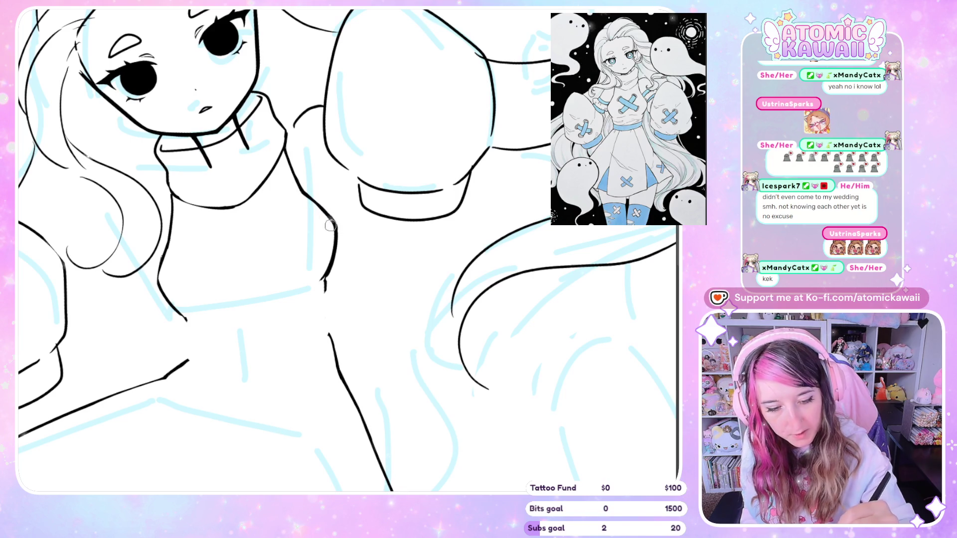
# Flip the canvas view repeatedly to check the torso lines for symmetry.
pyautogui.press('h')
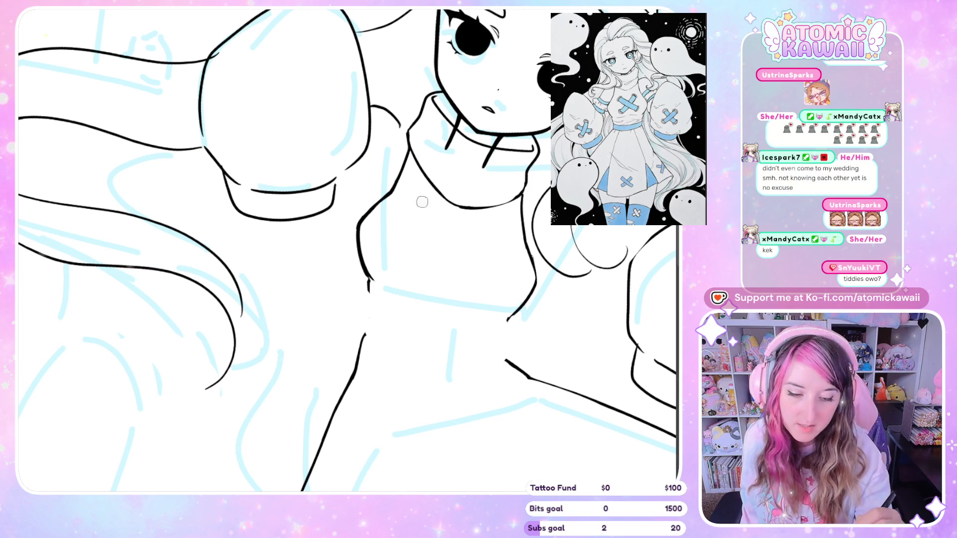
pyautogui.press('m')
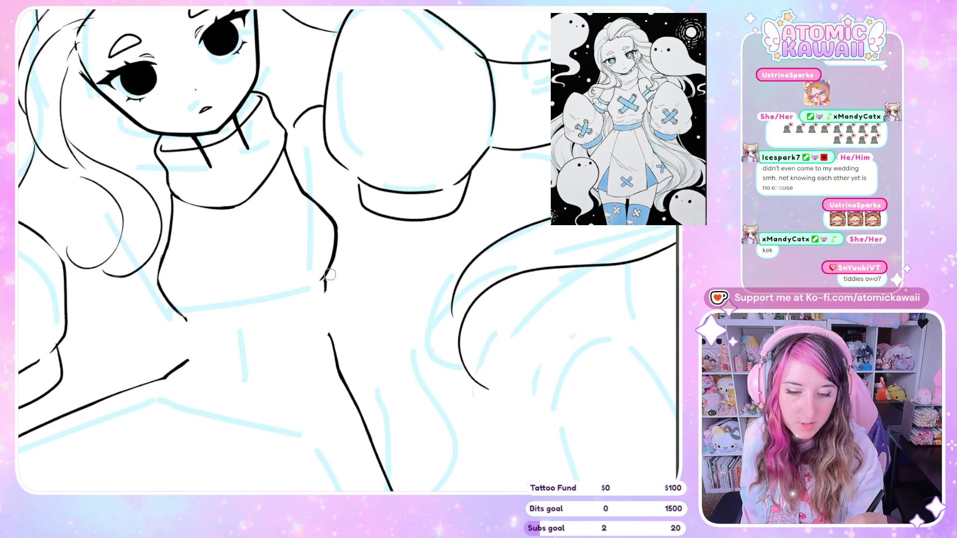
pyautogui.press('m')
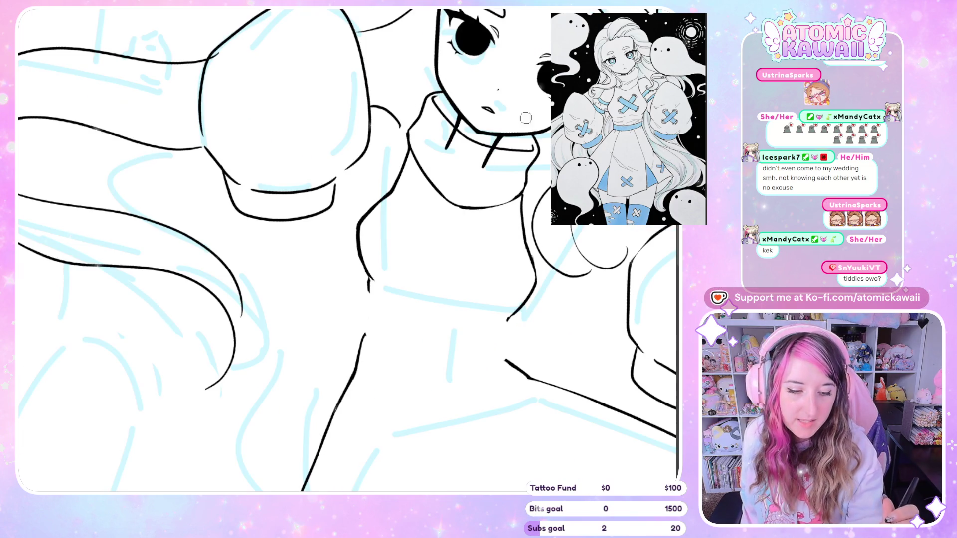
pyautogui.press('m')
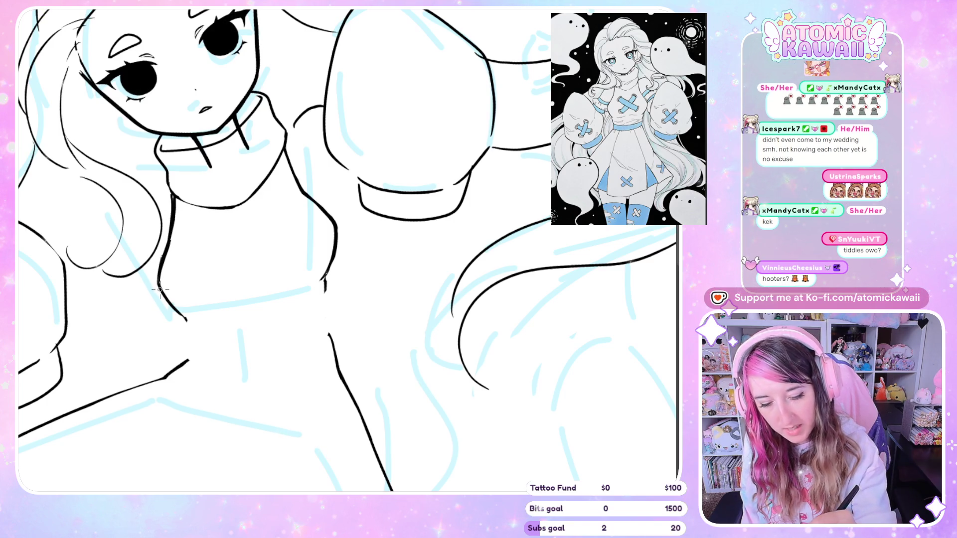
pyautogui.press('h')
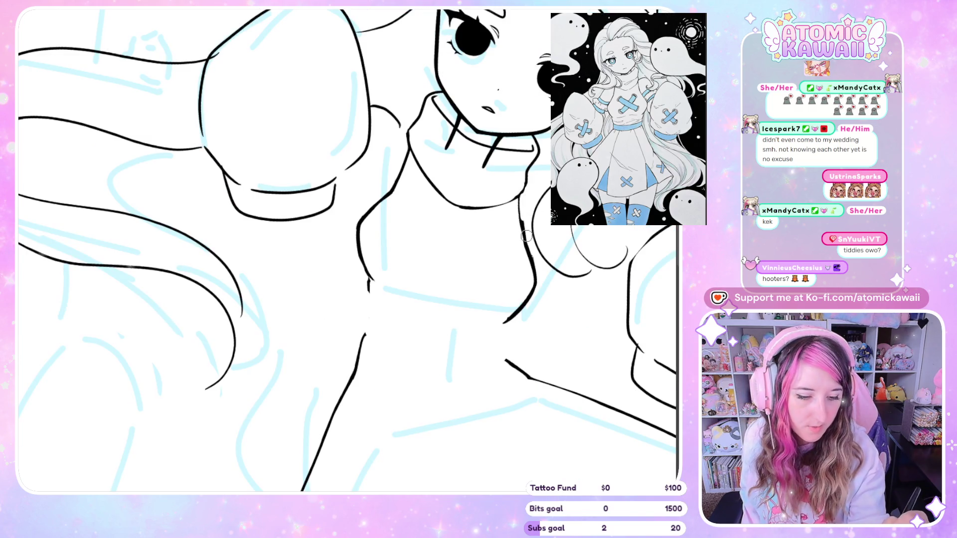
pyautogui.press('h')
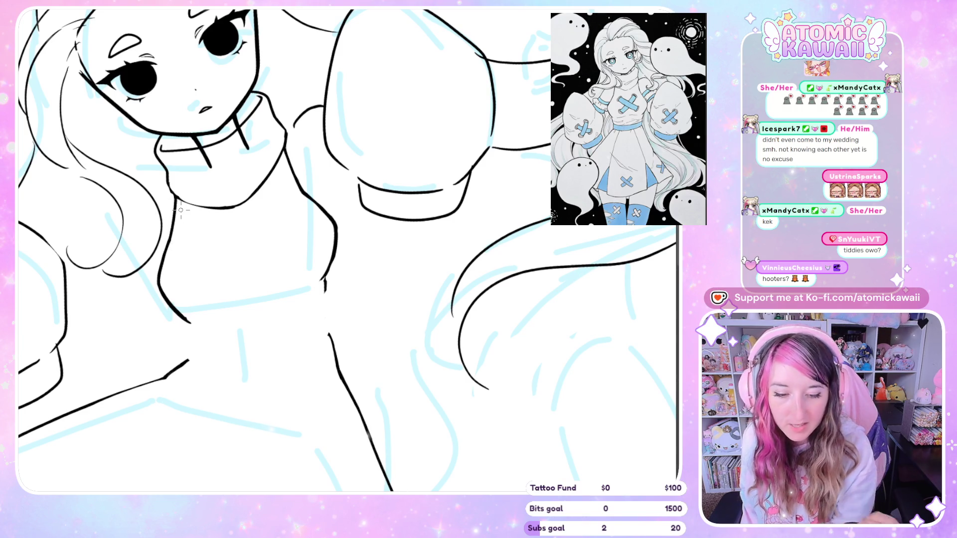
pyautogui.press('m')
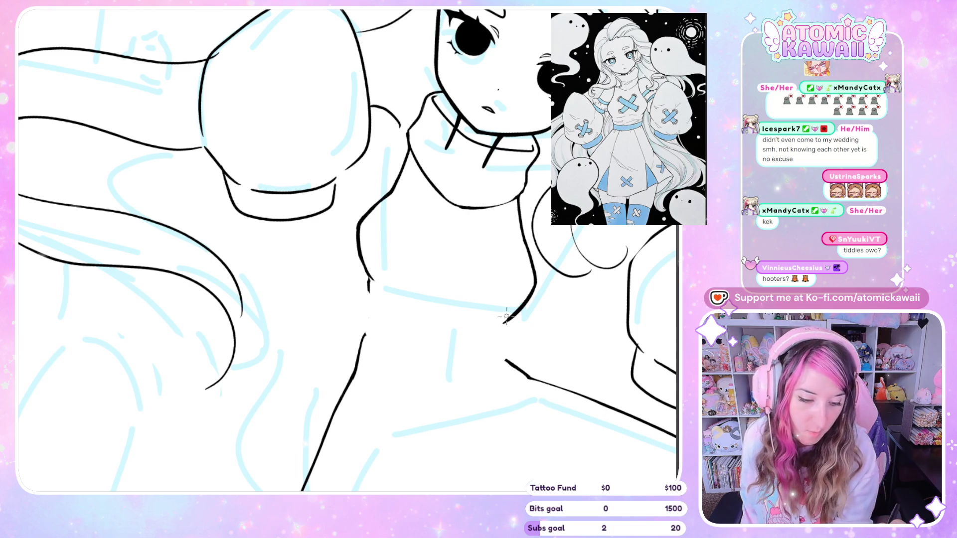
pyautogui.press('m')
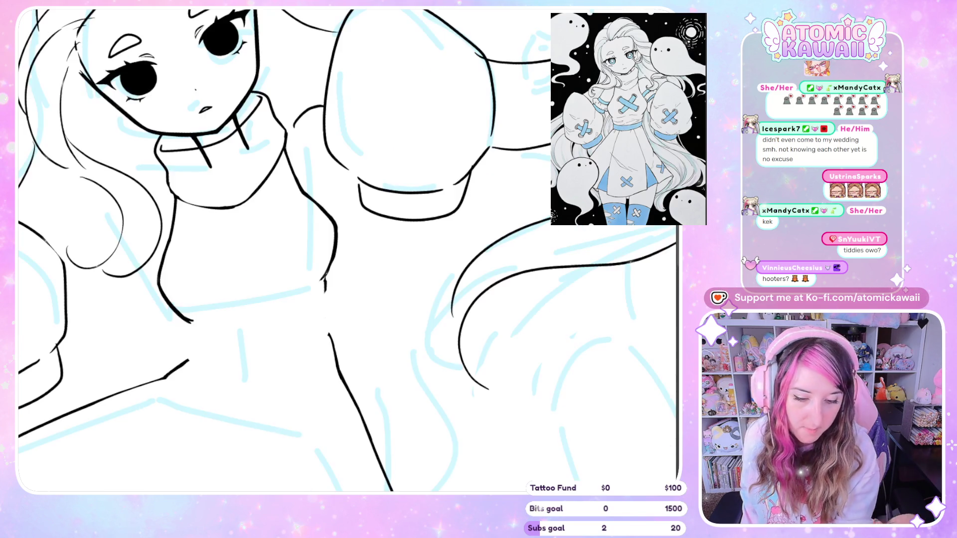
# Redraw the lower part of the neck line, then mirror the view to check proportions.
pyautogui.hotkey('ctrl', 'z')
pyautogui.moveTo(159, 279); pyautogui.dragTo(188, 317)
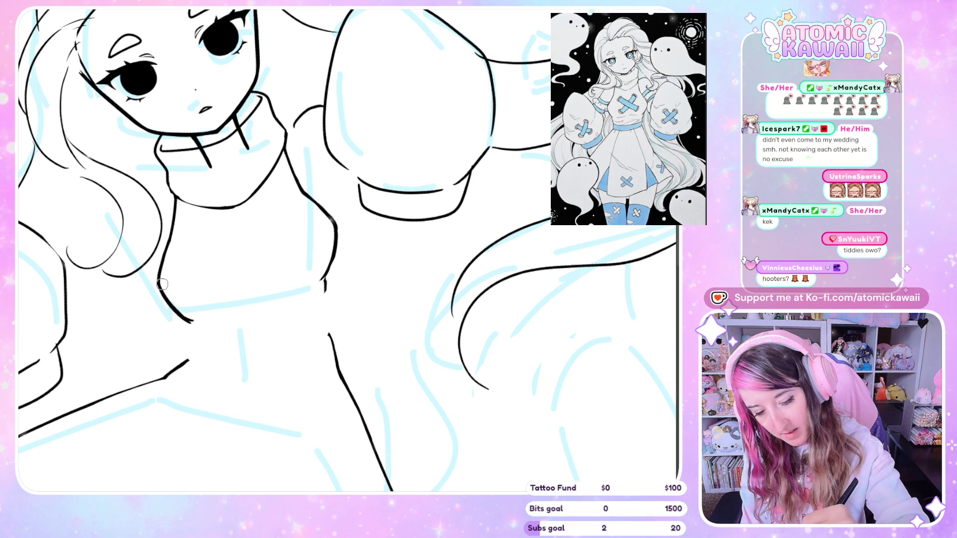
pyautogui.press('m')
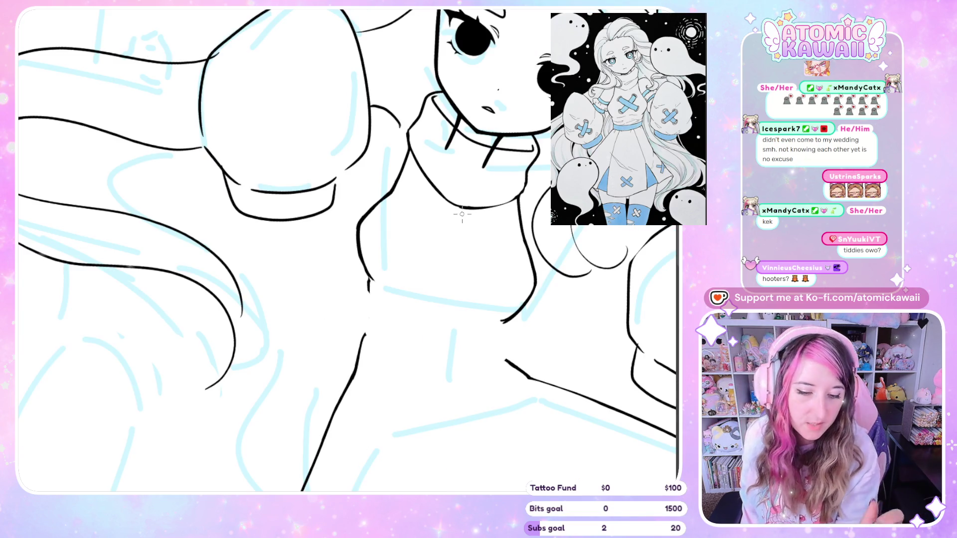
pyautogui.press('m')
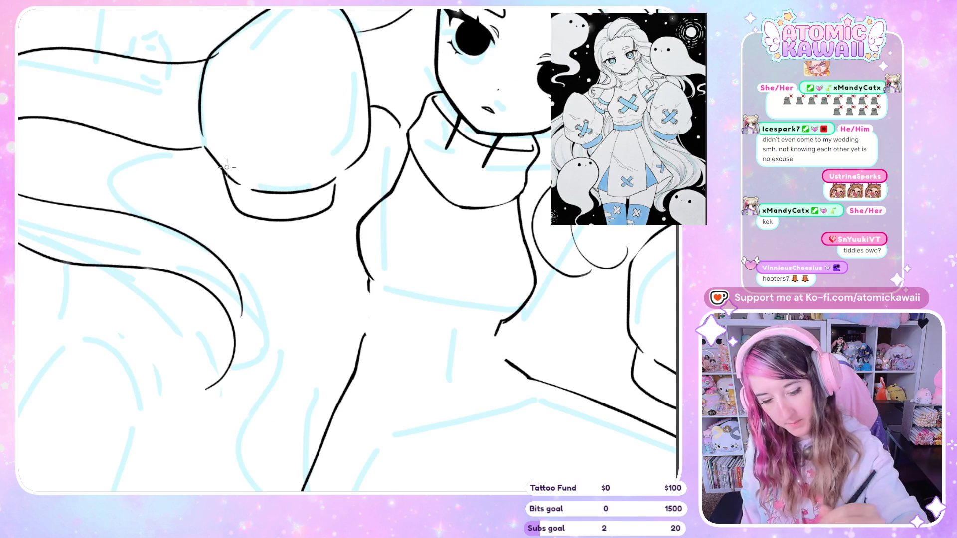
pyautogui.press('m')
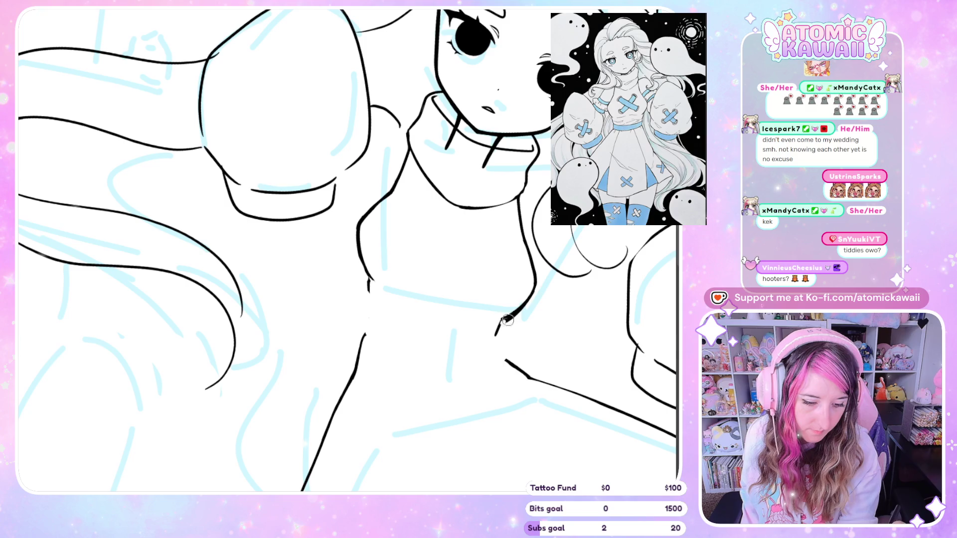
pyautogui.press('m')
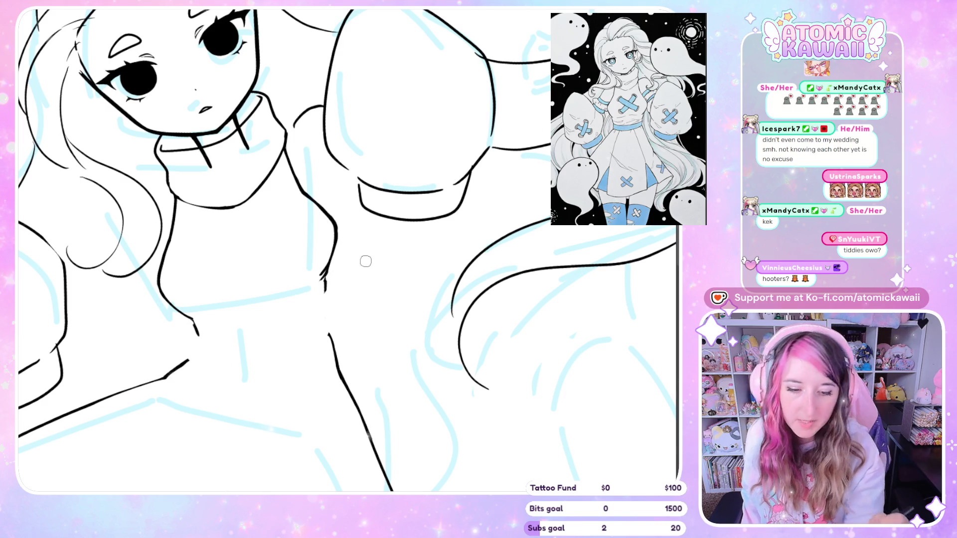
pyautogui.press('m')
pyautogui.press('m')
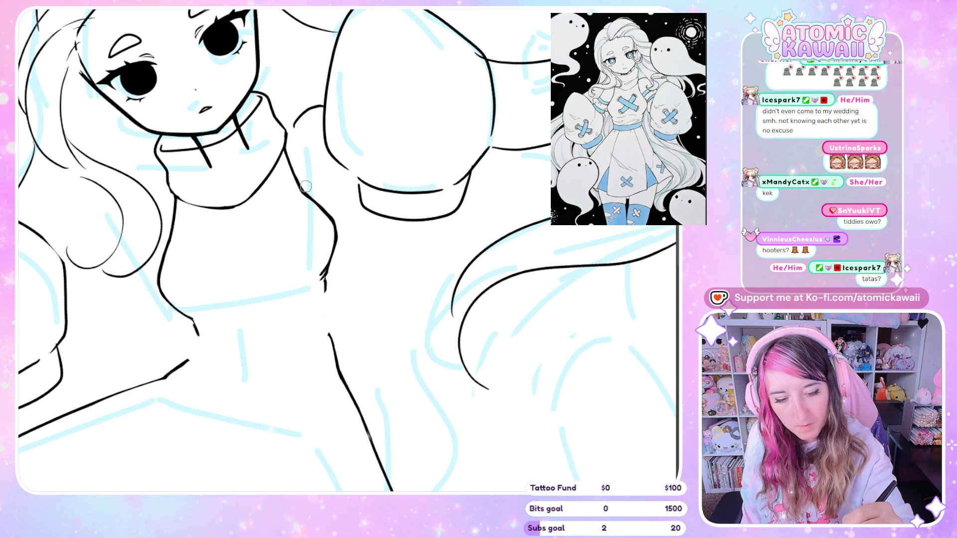
pyautogui.press('h')
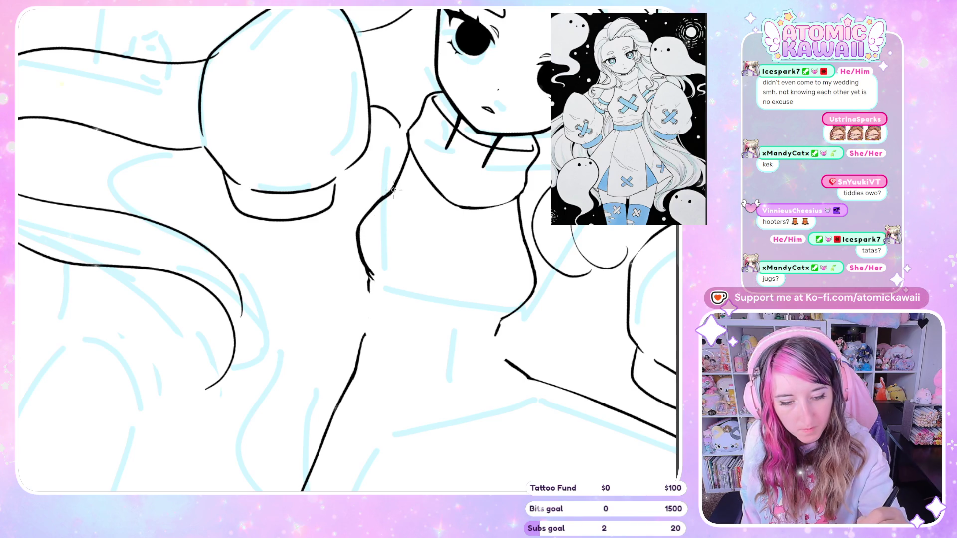
pyautogui.press('h')
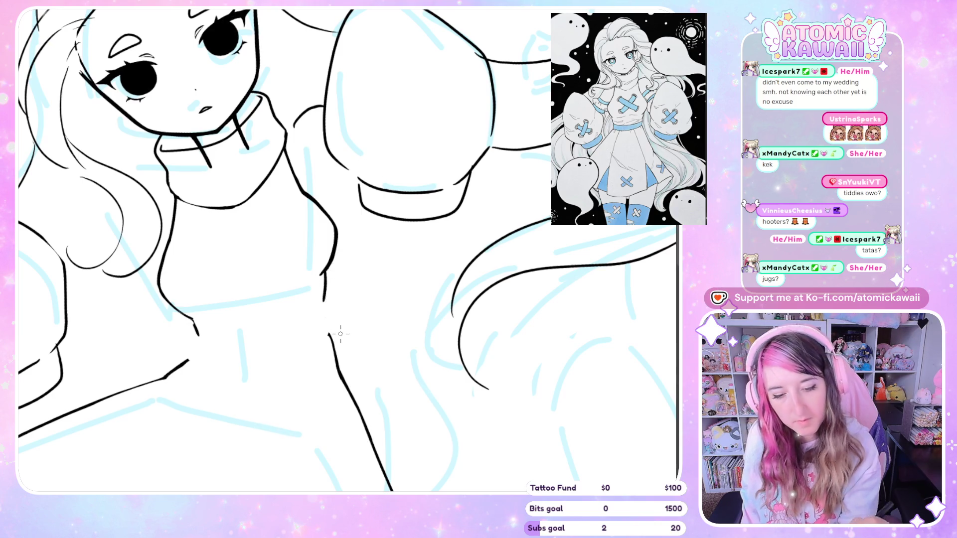
# Ink the double hem lines under the chest, undoing bad strokes and leaving a shorter lower line.
pyautogui.moveTo(195, 329)
pyautogui.mouseDown()
pyautogui.moveTo(272, 327)
pyautogui.moveTo(324, 299)
pyautogui.mouseUp()
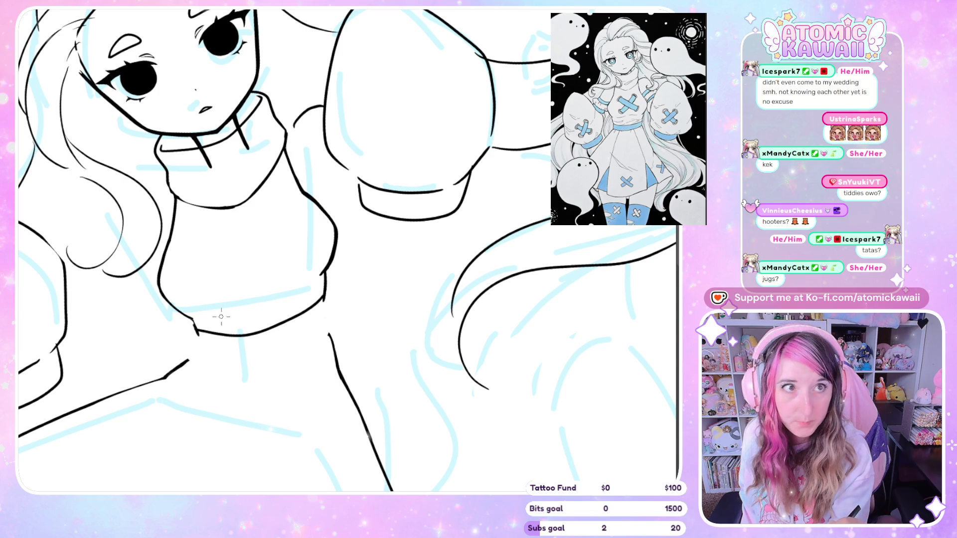
pyautogui.moveTo(195, 341); pyautogui.dragTo(236, 353)
pyautogui.hotkey('ctrl', 'z')
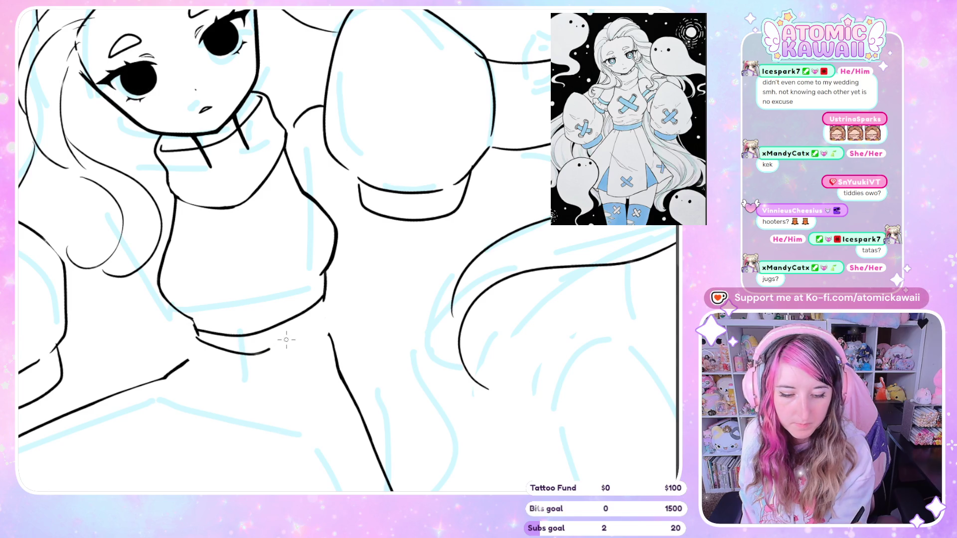
pyautogui.hotkey('ctrl', 'z')
pyautogui.moveTo(197, 342)
pyautogui.mouseDown()
pyautogui.moveTo(289, 337)
pyautogui.moveTo(326, 308)
pyautogui.mouseUp()
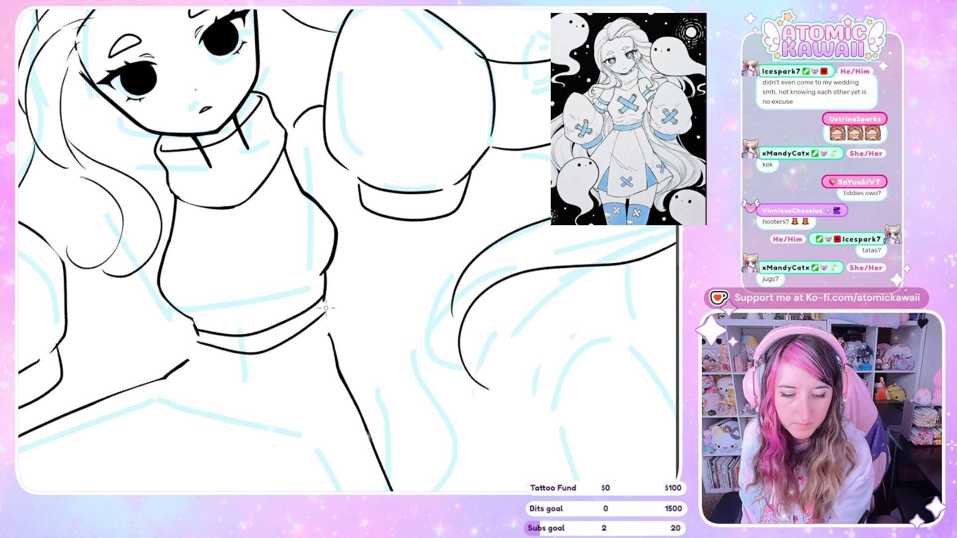
pyautogui.hotkey('ctrl', 'z')
pyautogui.moveTo(196, 342); pyautogui.dragTo(264, 352)
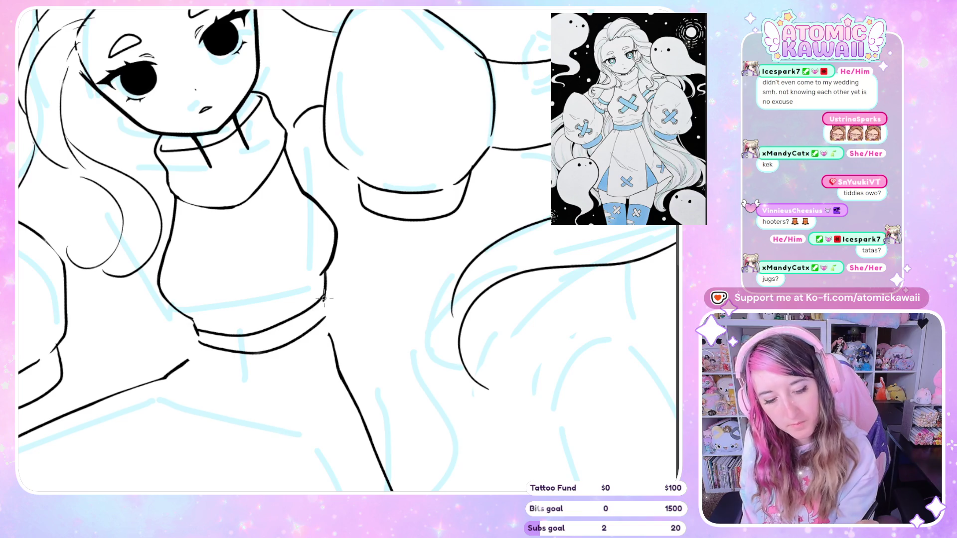
# Zoom in on the sweater and thicken its right outline in the mirrored view.
pyautogui.press('h')
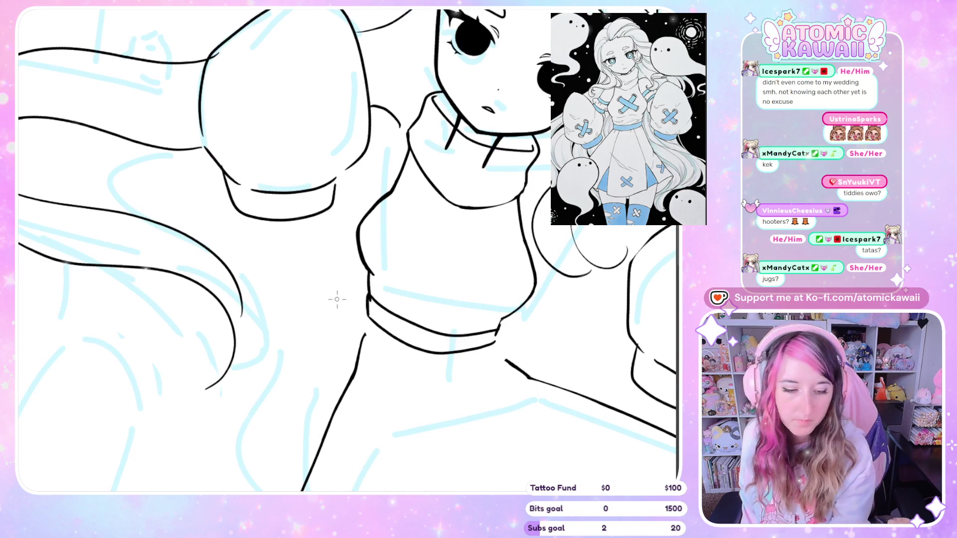
pyautogui.press('h')
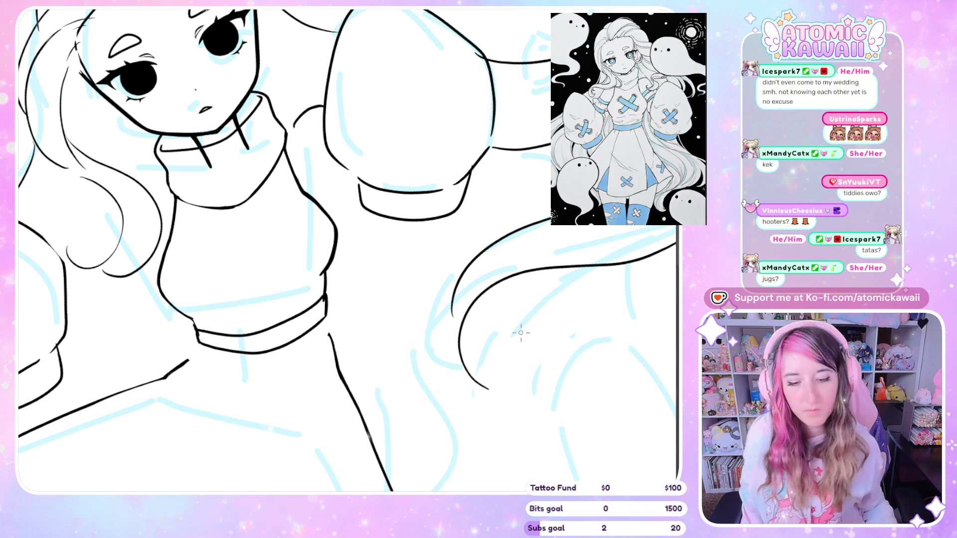
pyautogui.scroll(-2, 171, 314)
pyautogui.scroll(-2, 196, 309)
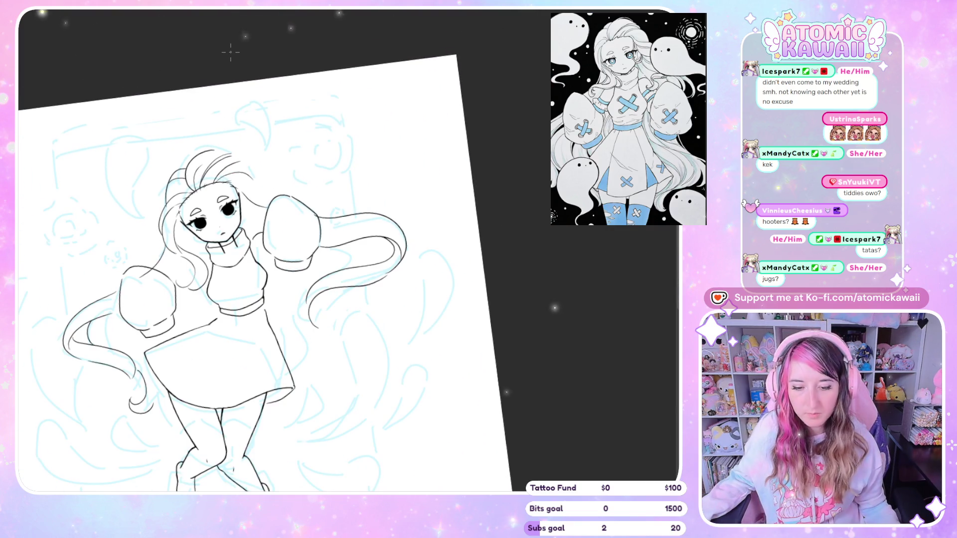
pyautogui.scroll(1, 226, 209)
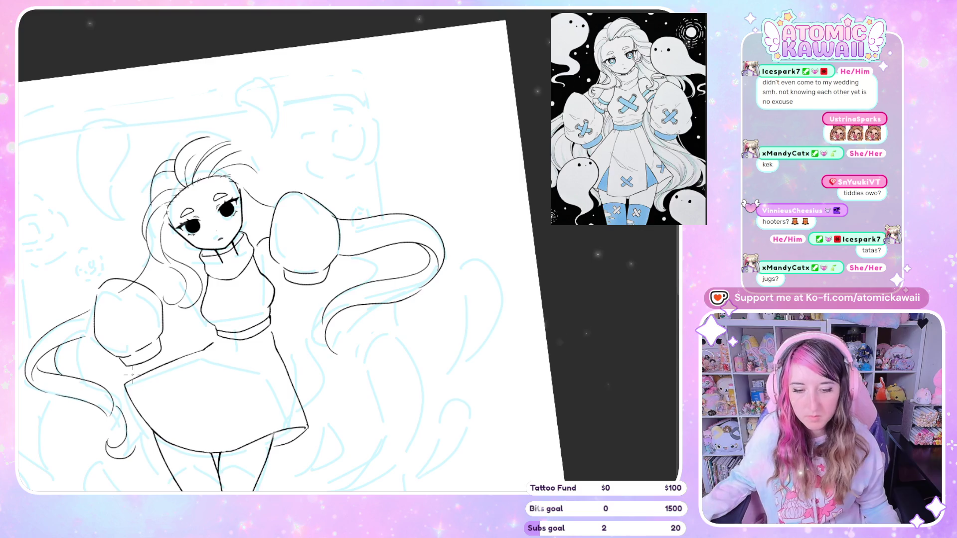
pyautogui.scroll(4, 163, 383)
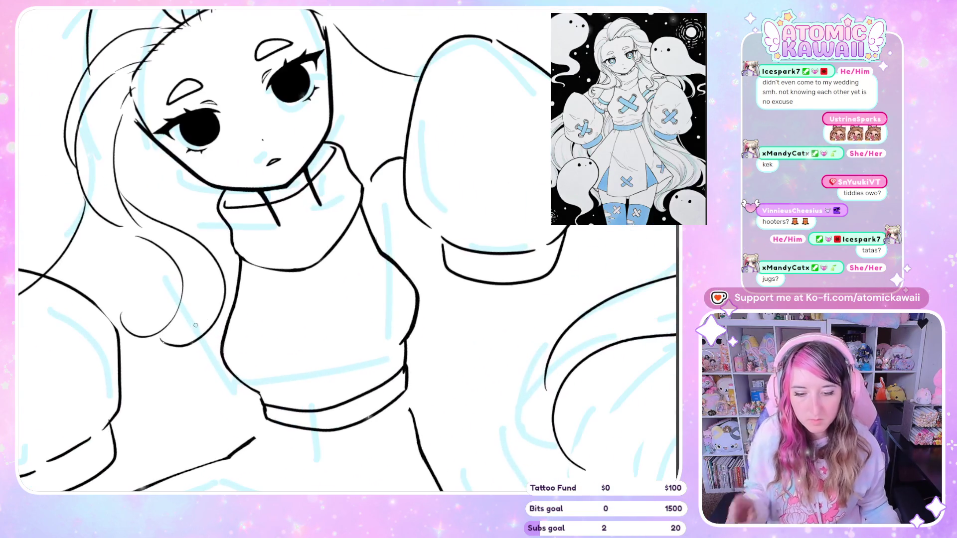
pyautogui.scroll(1, 206, 329)
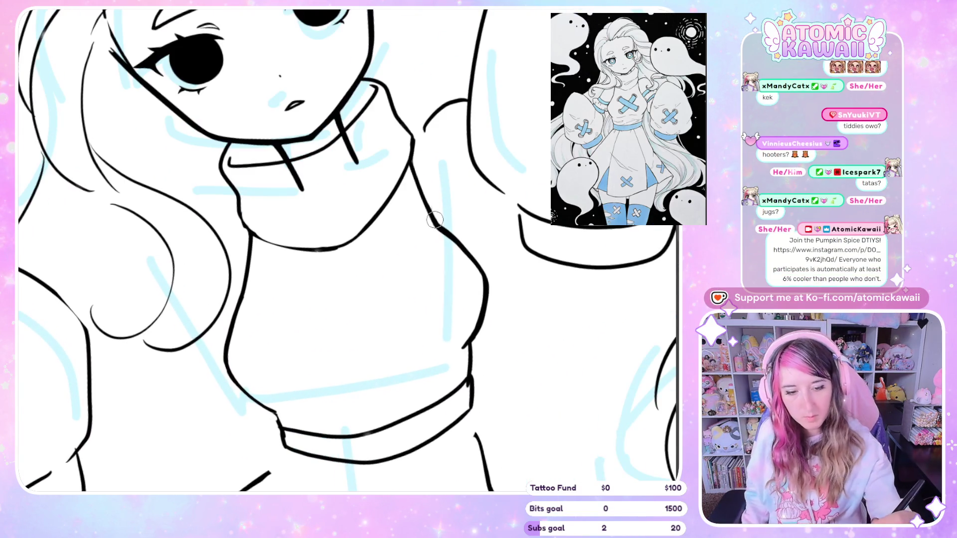
pyautogui.press('h')
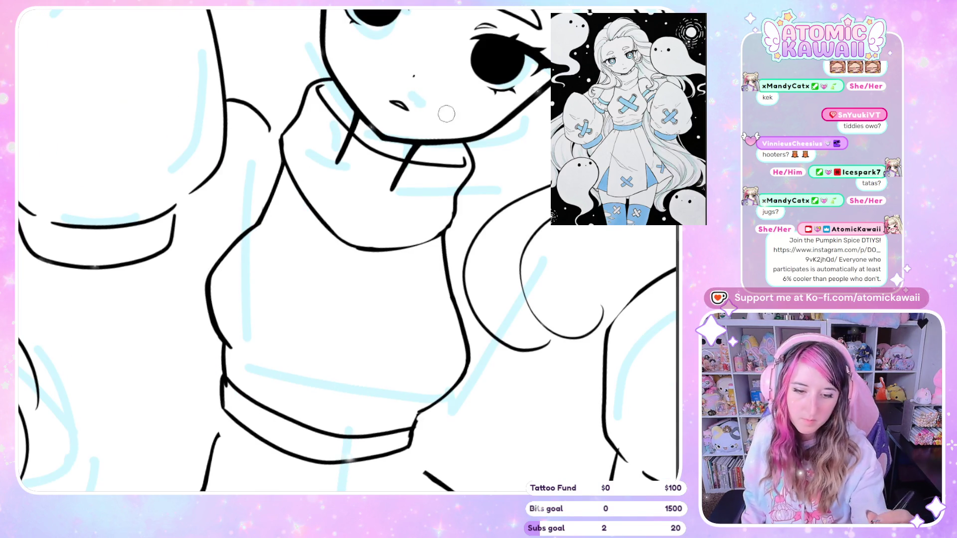
pyautogui.moveTo(441, 239); pyautogui.dragTo(450, 285)
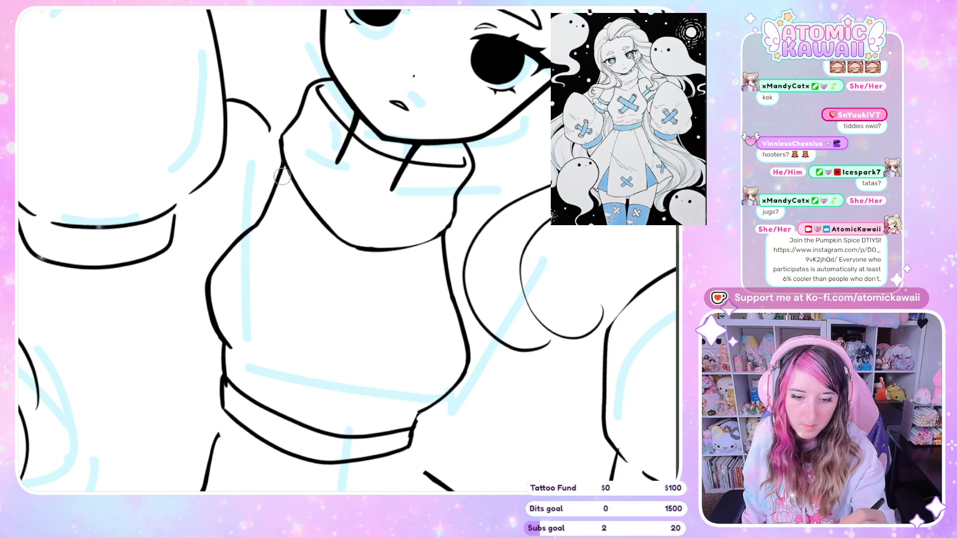
# Shrink the brush and thicken the sweater's left outline.
pyautogui.press('h')
pyautogui.press('[')
pyautogui.press('[')
pyautogui.press('[')
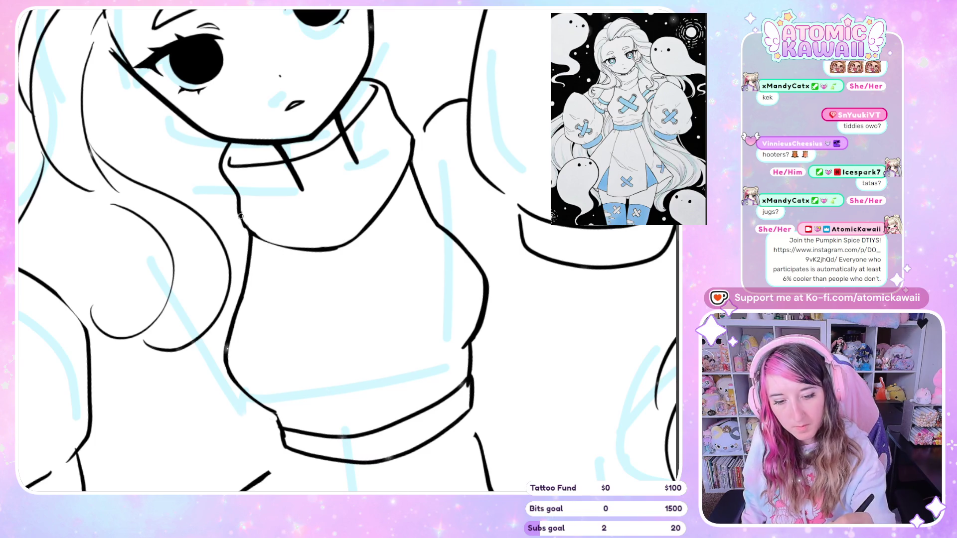
pyautogui.moveTo(252, 235); pyautogui.dragTo(251, 260)
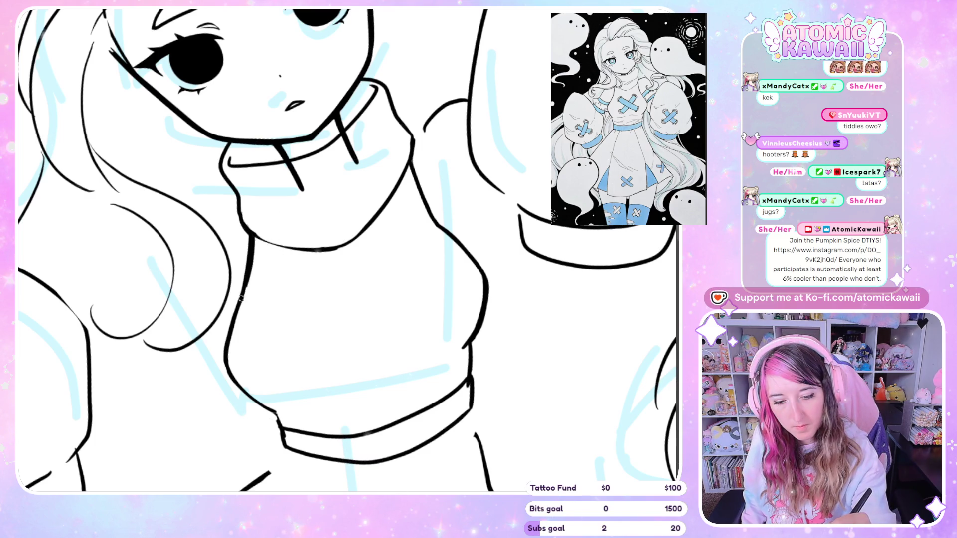
pyautogui.scroll(-2, 270, 322)
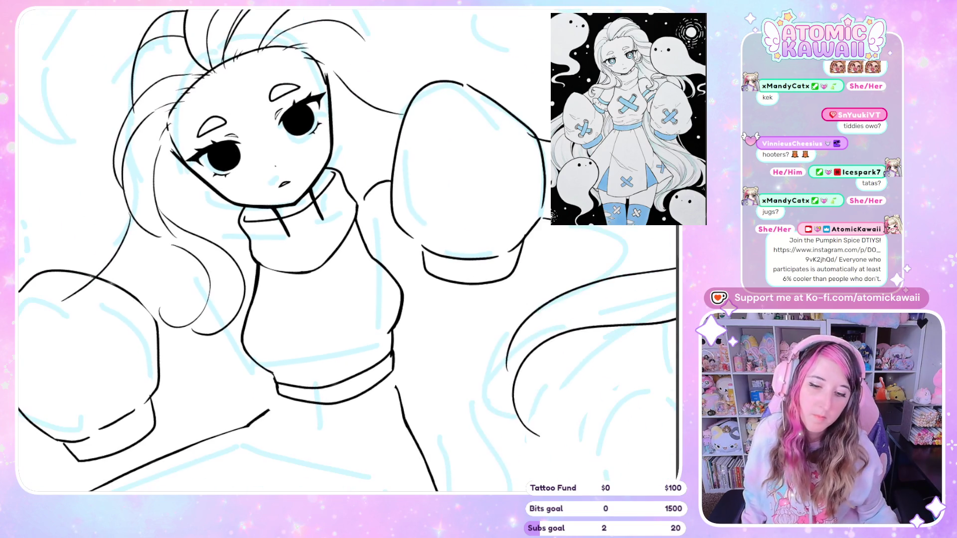
pyautogui.scroll(-5, 388, 20)
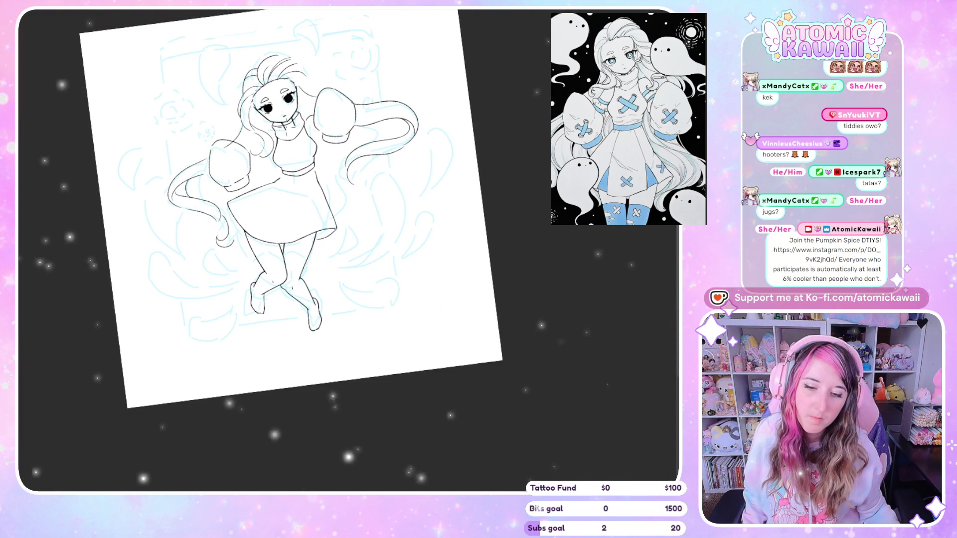
# Redraw the waistline along the skirt's upper-left edge to the hem band, thinning the doubled section.
pyautogui.scroll(2, 285, 32)
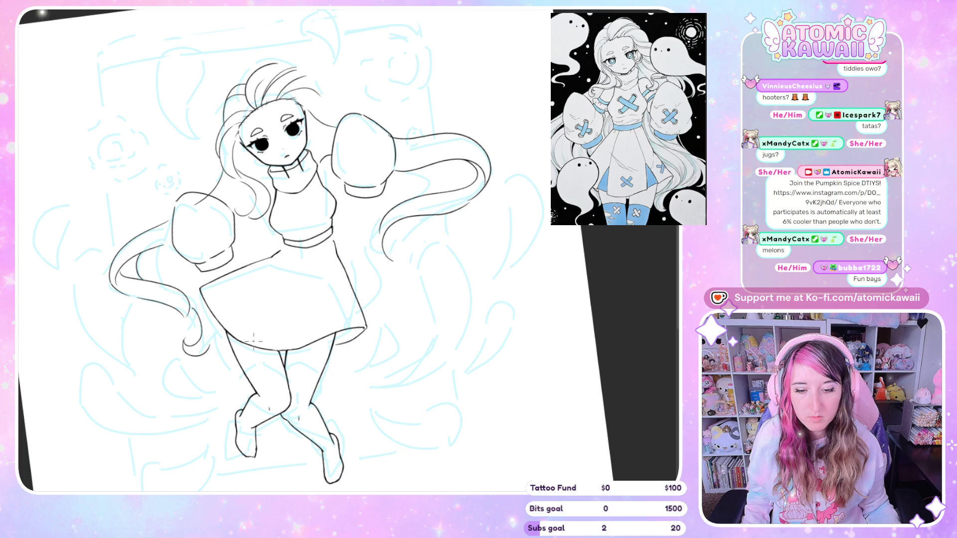
pyautogui.scroll(2, 238, 342)
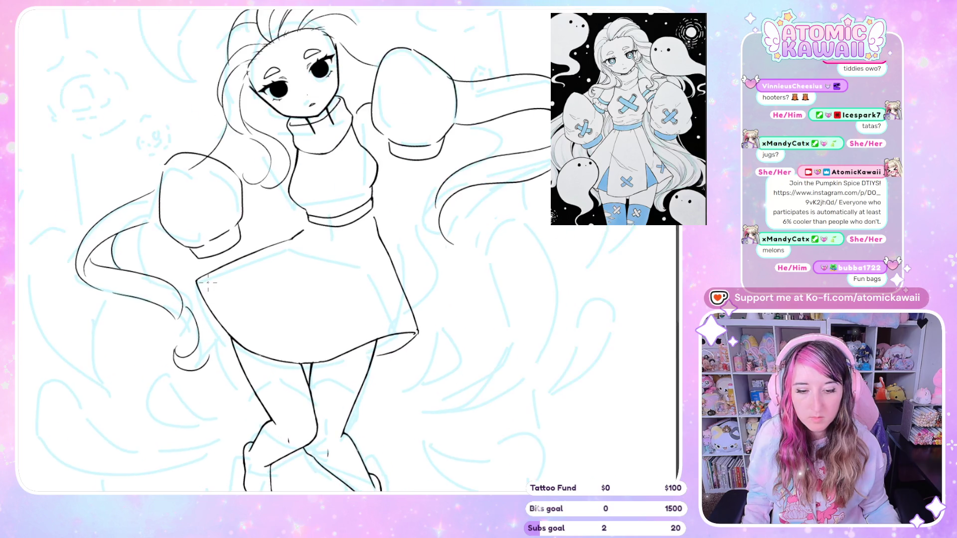
pyautogui.scroll(2, 210, 284)
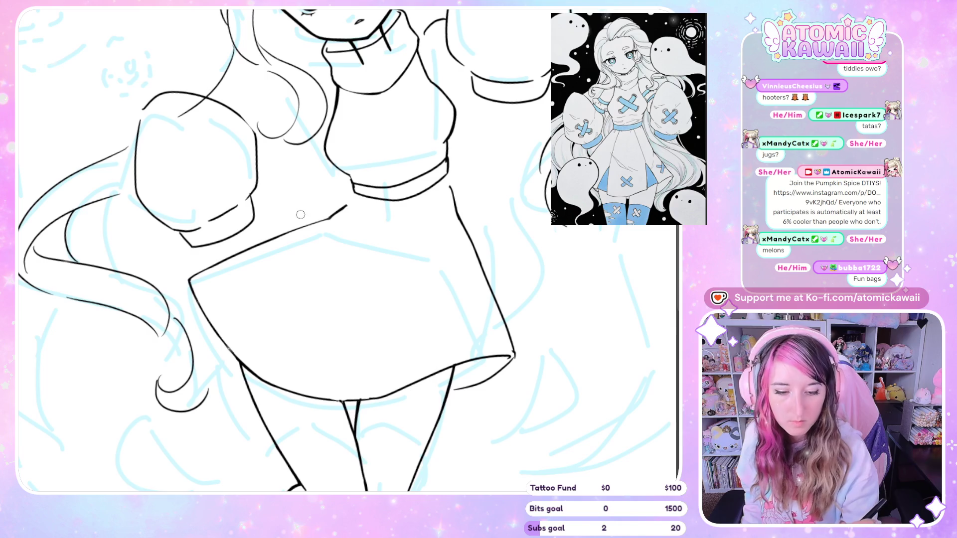
pyautogui.moveTo(189, 279); pyautogui.dragTo(291, 230)
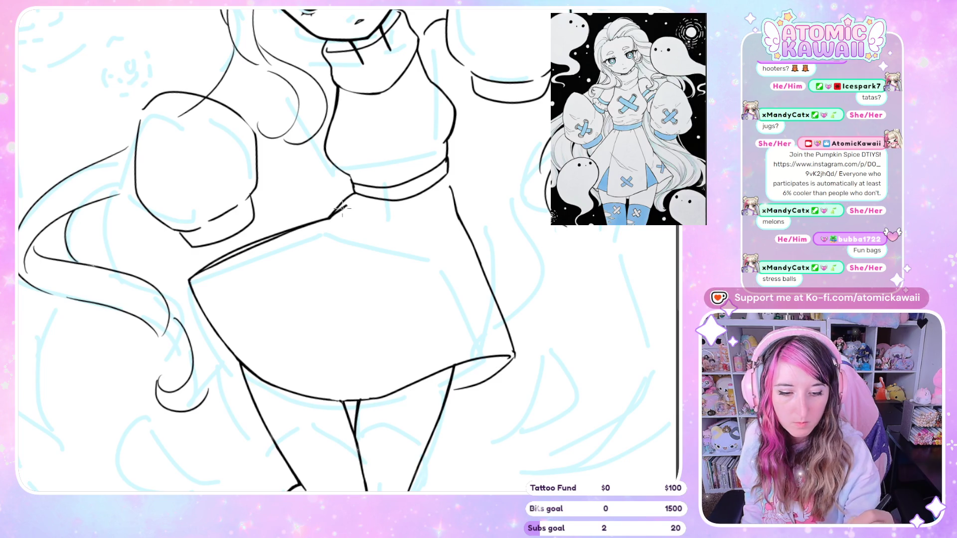
pyautogui.moveTo(288, 227); pyautogui.dragTo(339, 213)
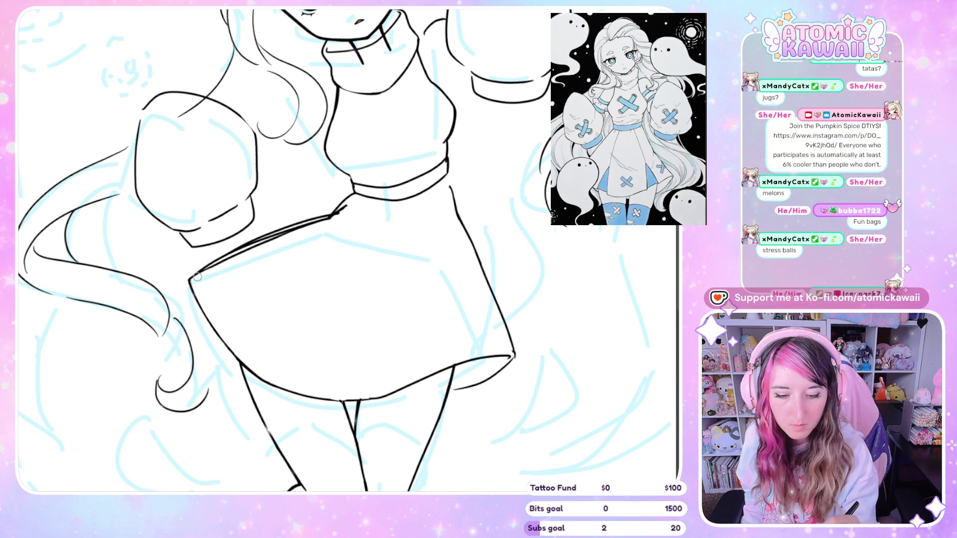
pyautogui.hotkey('ctrl', 'z')
pyautogui.moveTo(332, 214); pyautogui.dragTo(197, 278)
pyautogui.moveTo(252, 243); pyautogui.dragTo(350, 217)
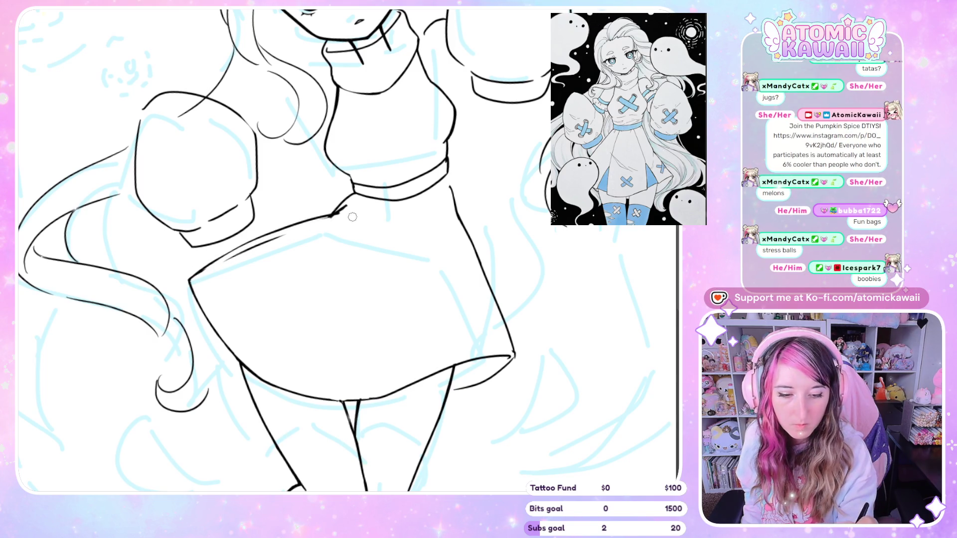
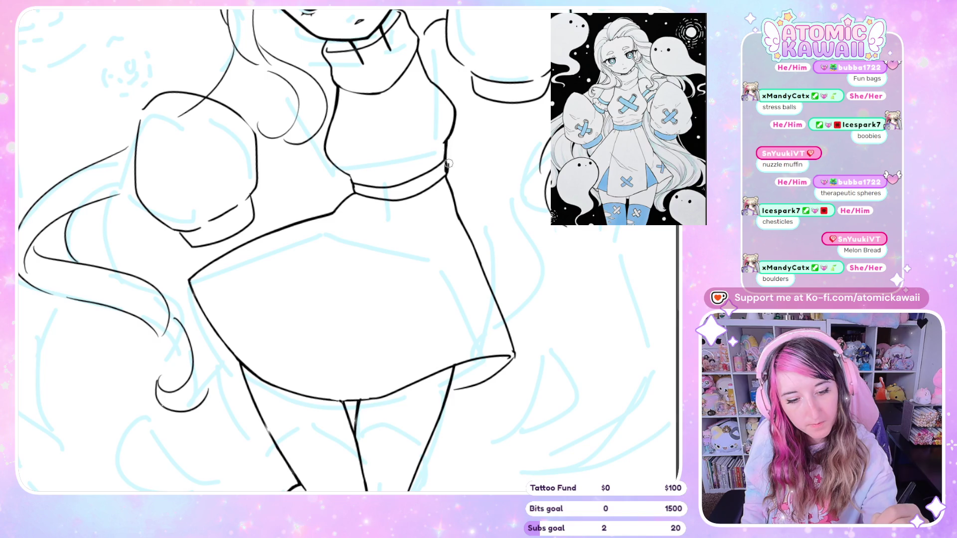
# Ink a short stroke below the right glove, checking the lineart on the mirrored canvas.
pyautogui.press('h')
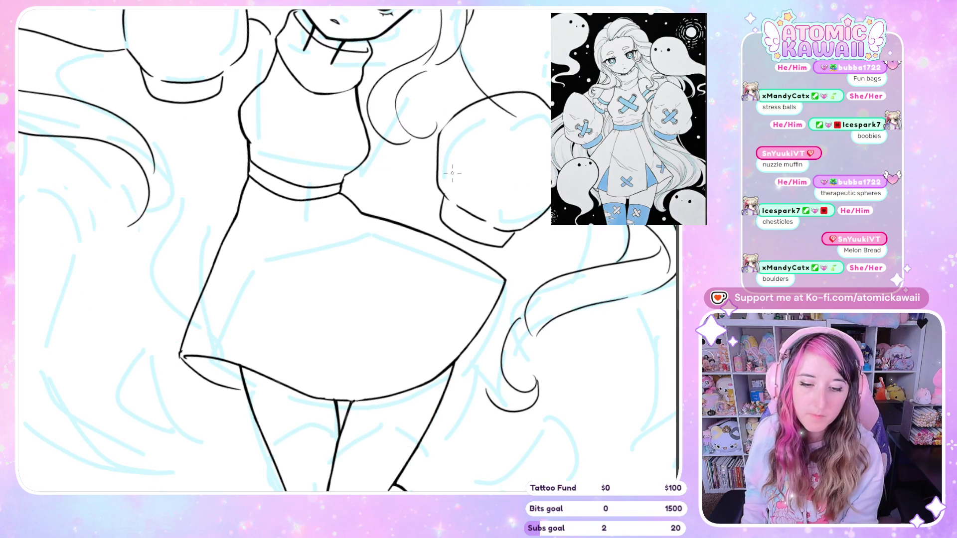
pyautogui.press('h')
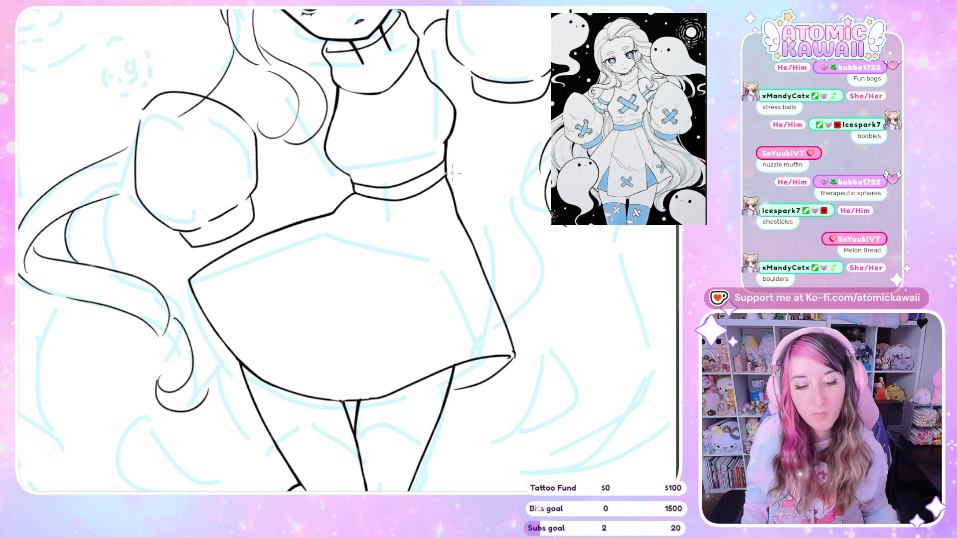
pyautogui.scroll(-3, 452, 173)
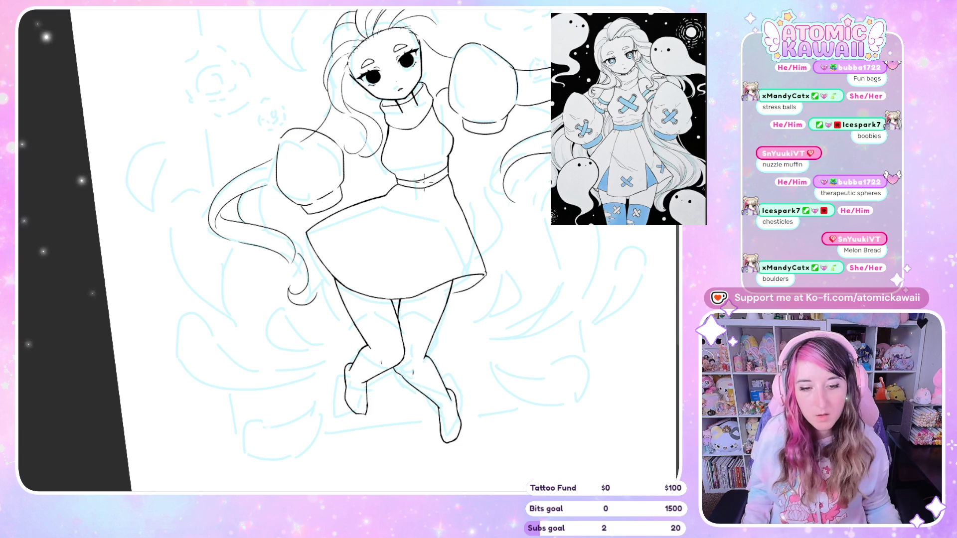
pyautogui.scroll(-2, 423, 182)
pyautogui.scroll(5, 425, 200)
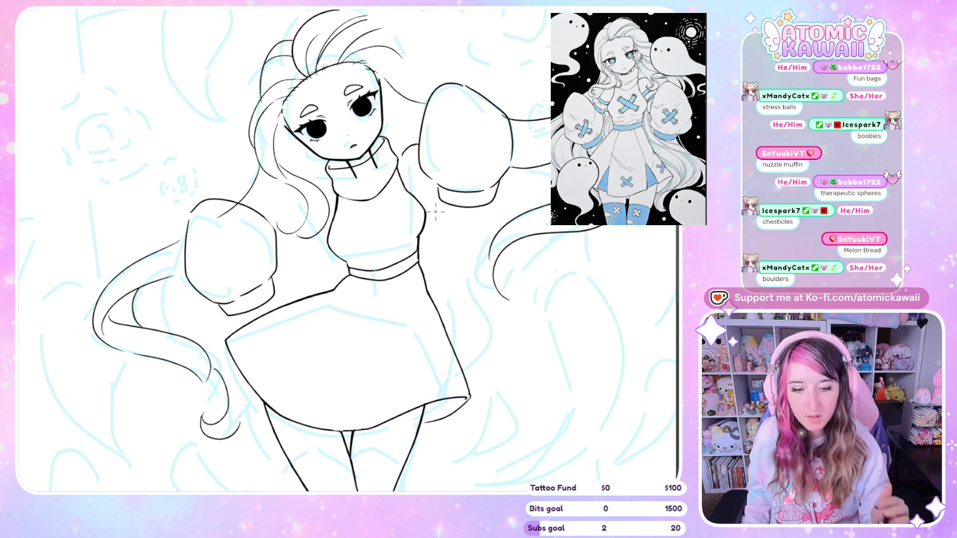
pyautogui.scroll(3, 403, 82)
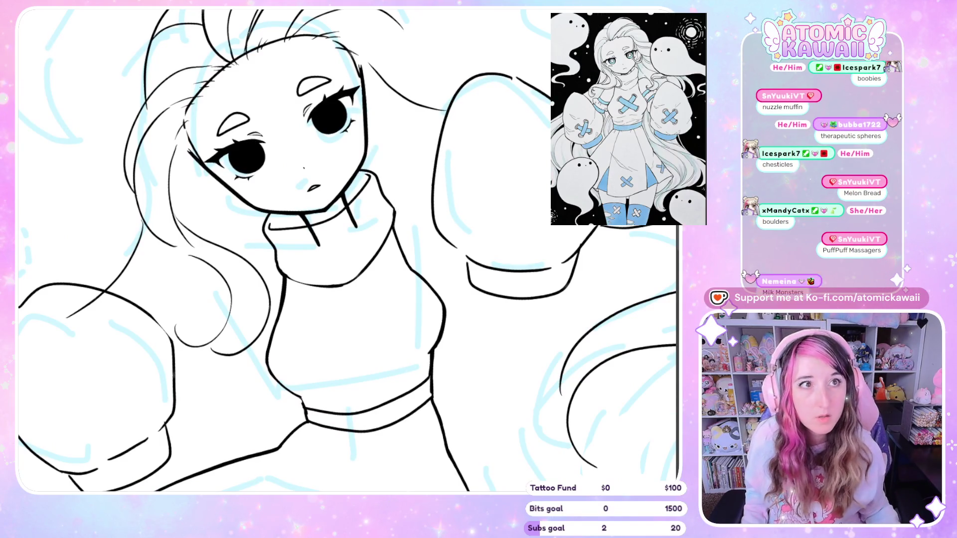
pyautogui.scroll(-5, 380, 225)
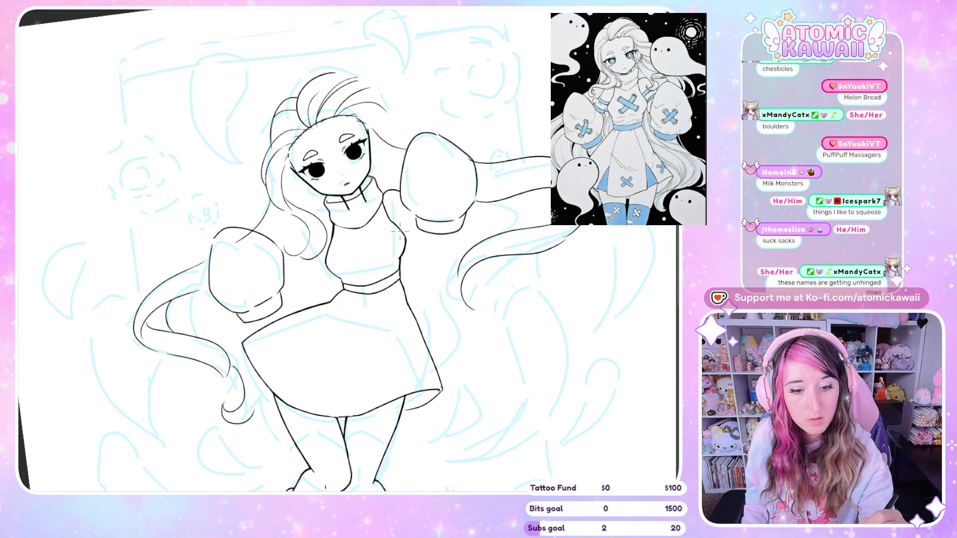
pyautogui.moveTo(429, 256); pyautogui.dragTo(440, 237)
pyautogui.press('h')
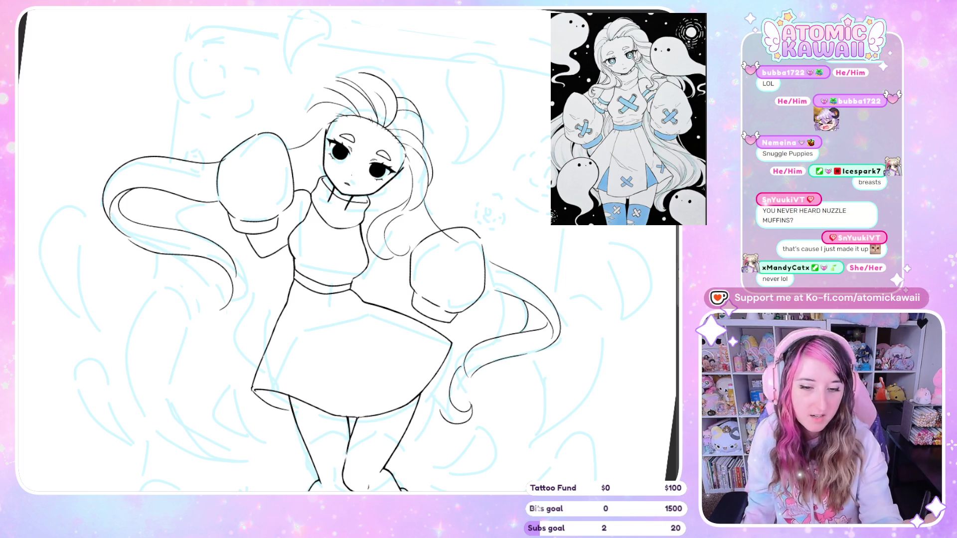
# Replace the stray stroke beside the glove with a clean line along its lower edge.
pyautogui.scroll(-5, 348, 249)
pyautogui.scroll(5, 348, 249)
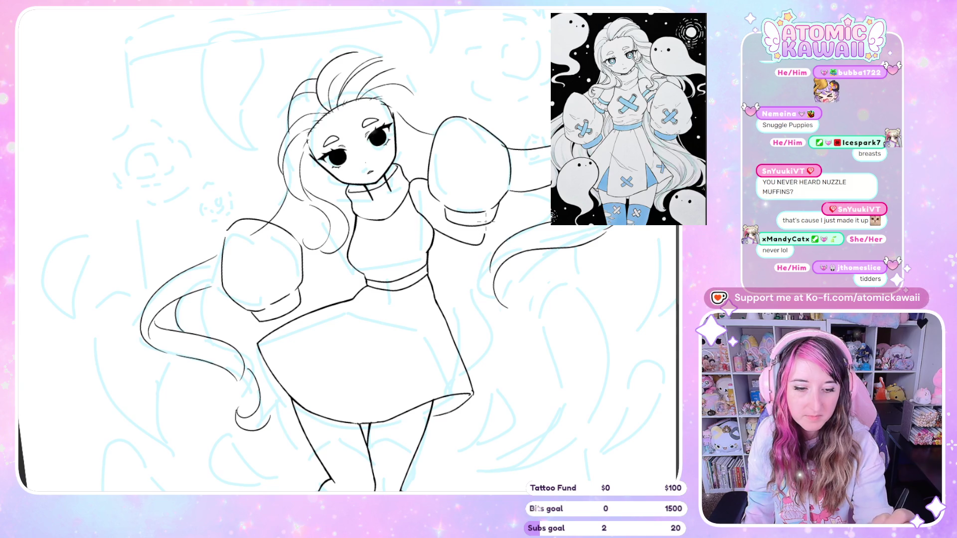
pyautogui.press('h')
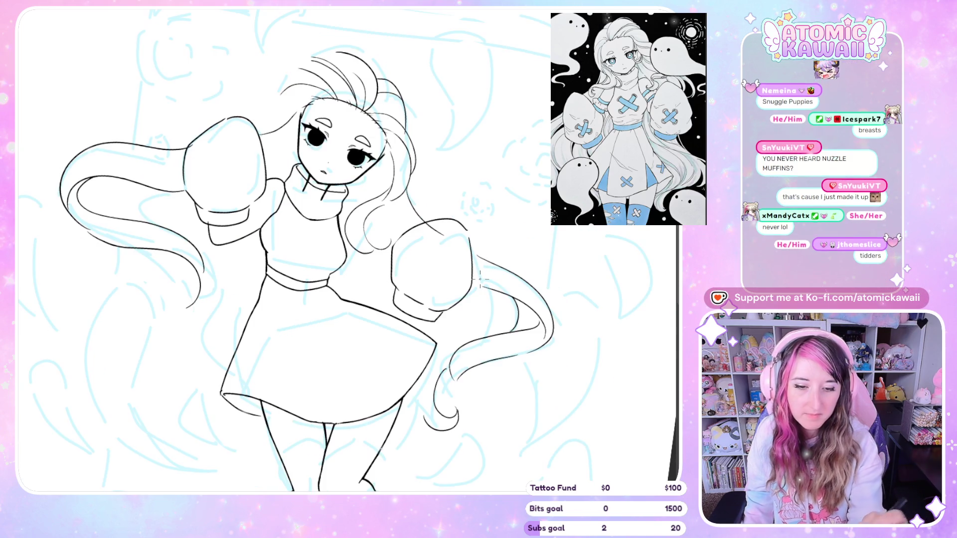
pyautogui.press('h')
pyautogui.hotkey('ctrl', 'z')
pyautogui.moveTo(438, 230); pyautogui.dragTo(476, 238)
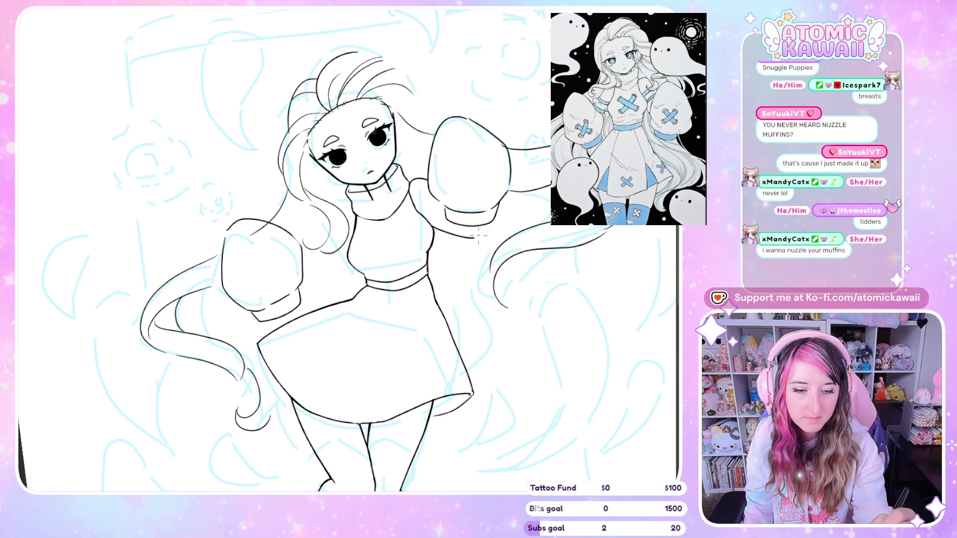
# Remove the extra strokes under the other sleeve cuff after a mirrored check.
pyautogui.press('h')
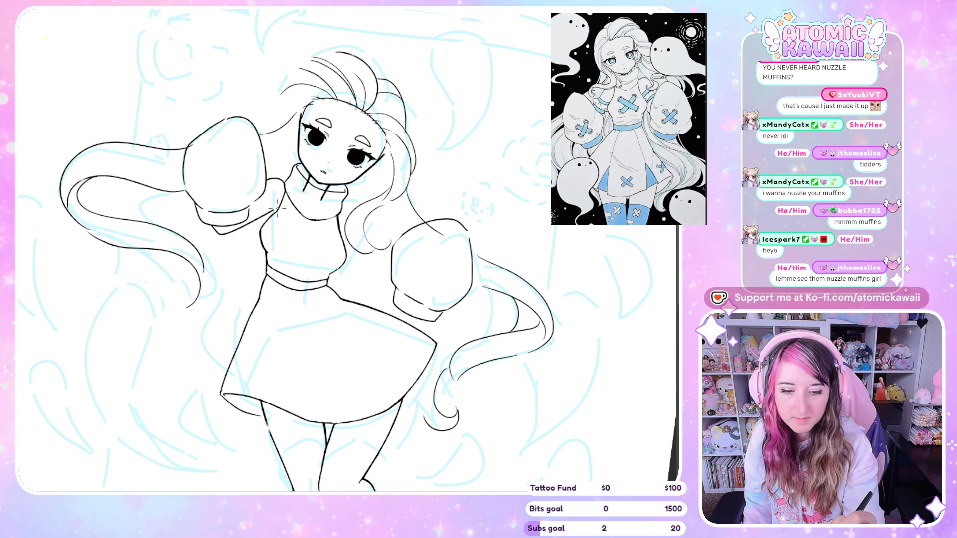
pyautogui.hotkey('ctrl', 'z')
pyautogui.hotkey('ctrl', 'z')
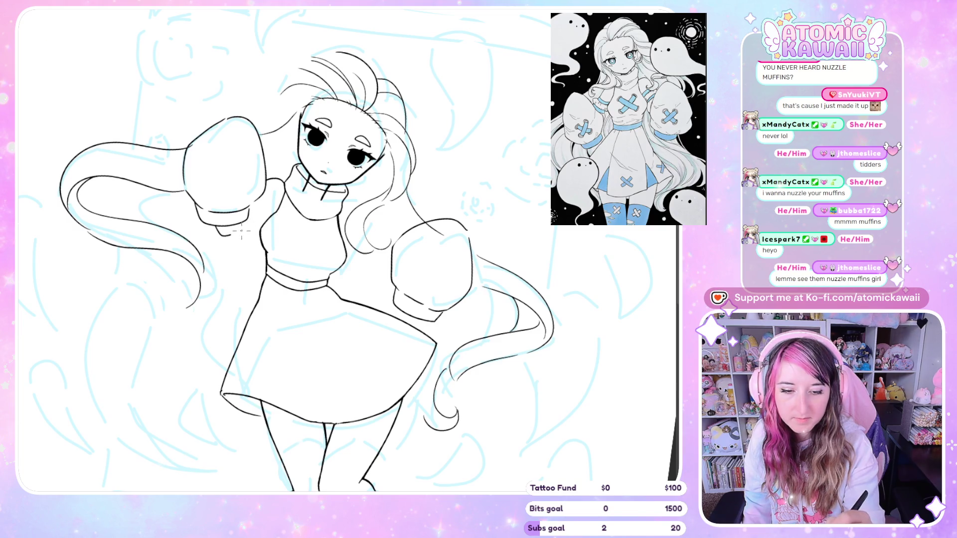
pyautogui.press('h')
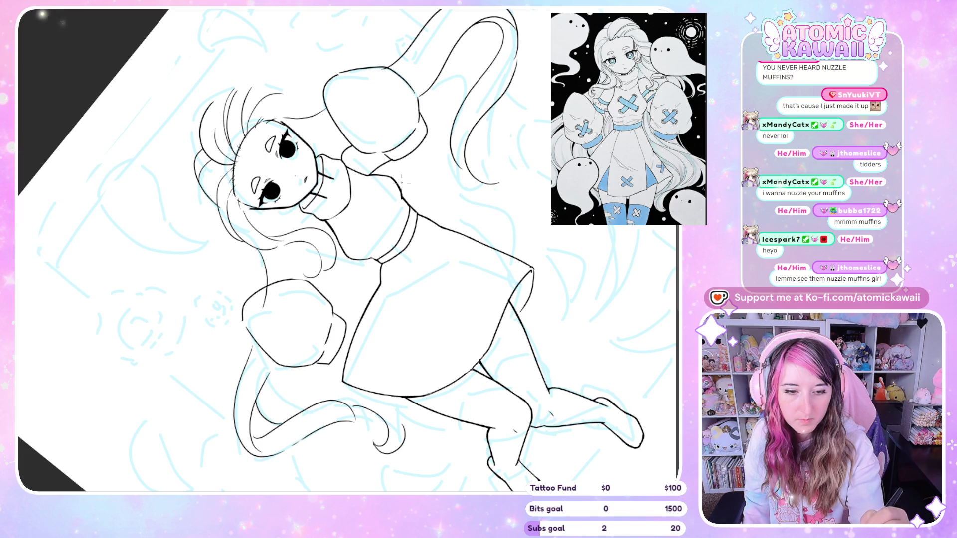
# Replace the glove's sleeve cuff stroke with a cleaner line, then reset the canvas upright and unflipped.
pyautogui.hotkey('ctrl', 'z')
pyautogui.moveTo(366, 176); pyautogui.dragTo(394, 162)
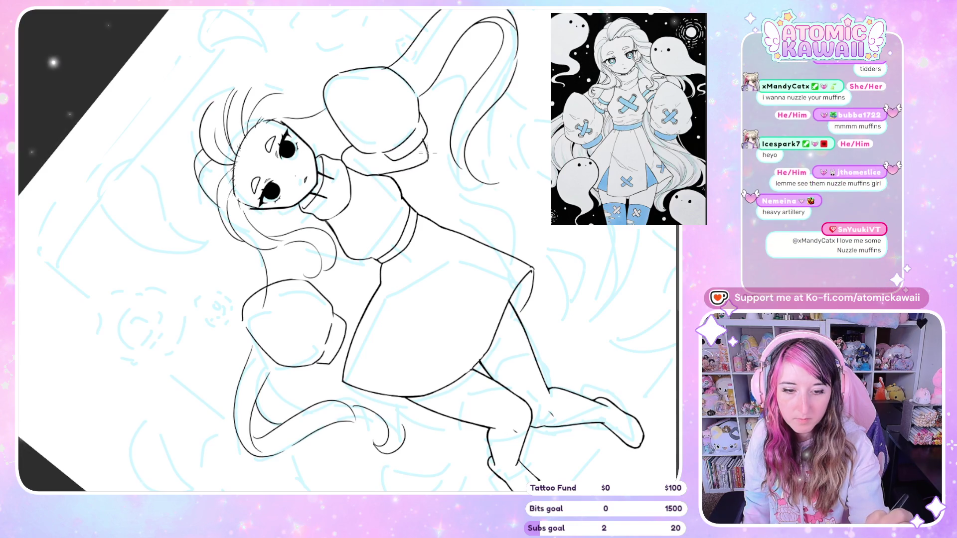
pyautogui.press('h')
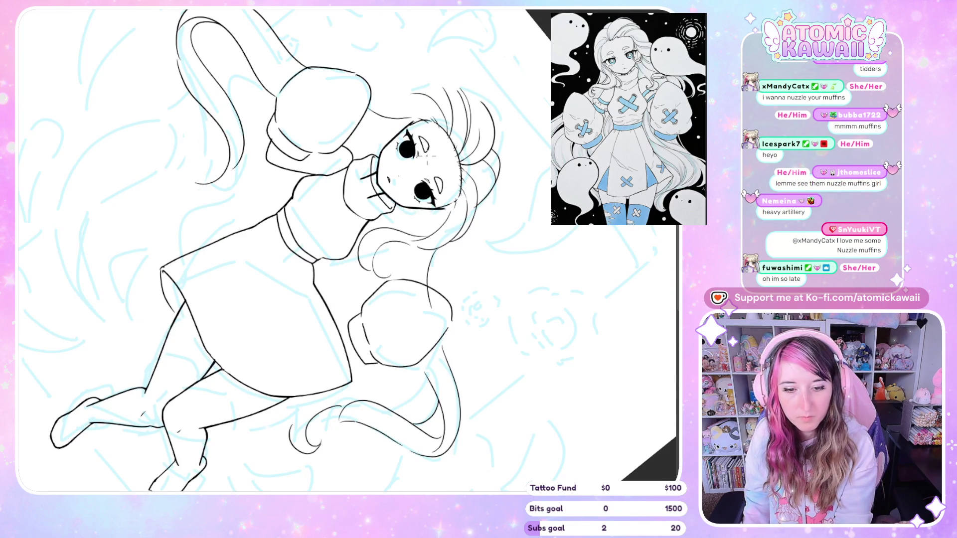
pyautogui.press('h')
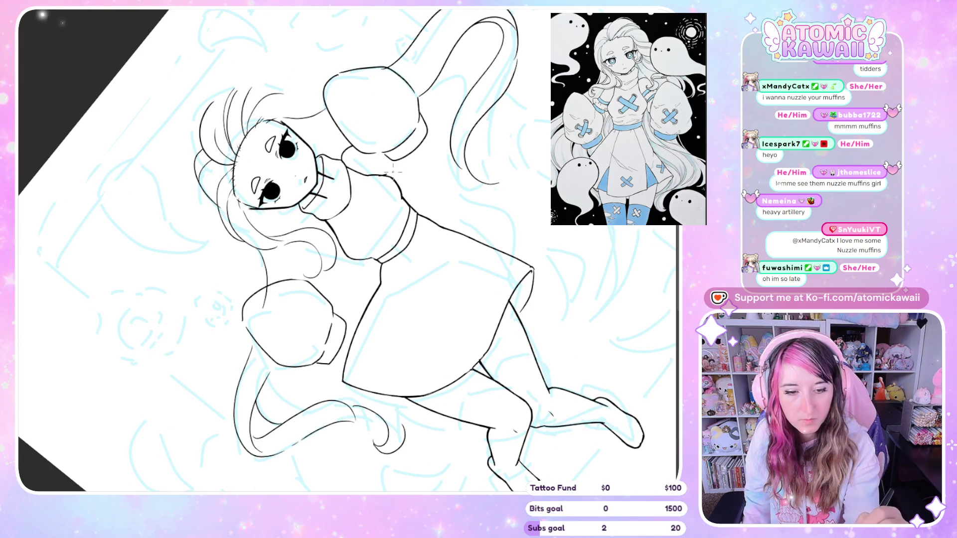
pyautogui.press('h')
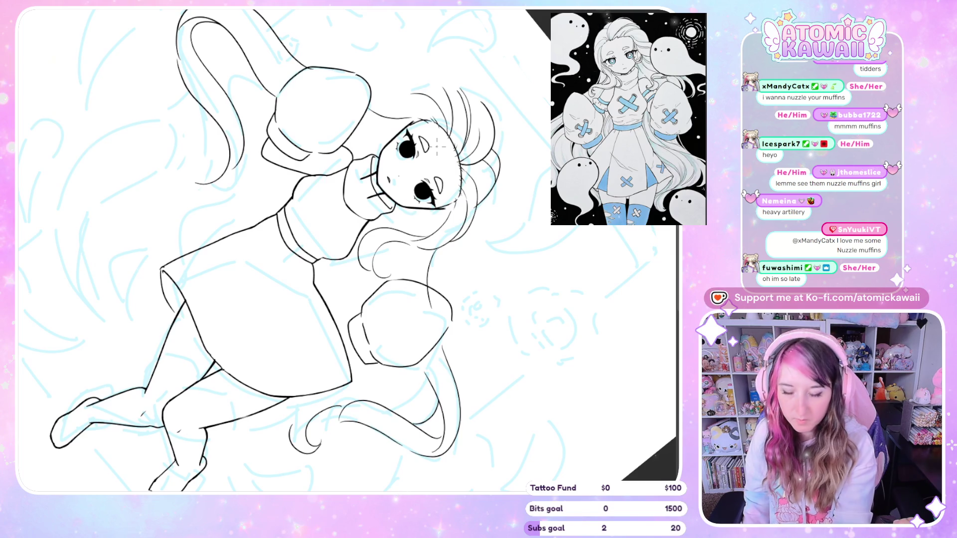
pyautogui.press('Home')
pyautogui.press('h')
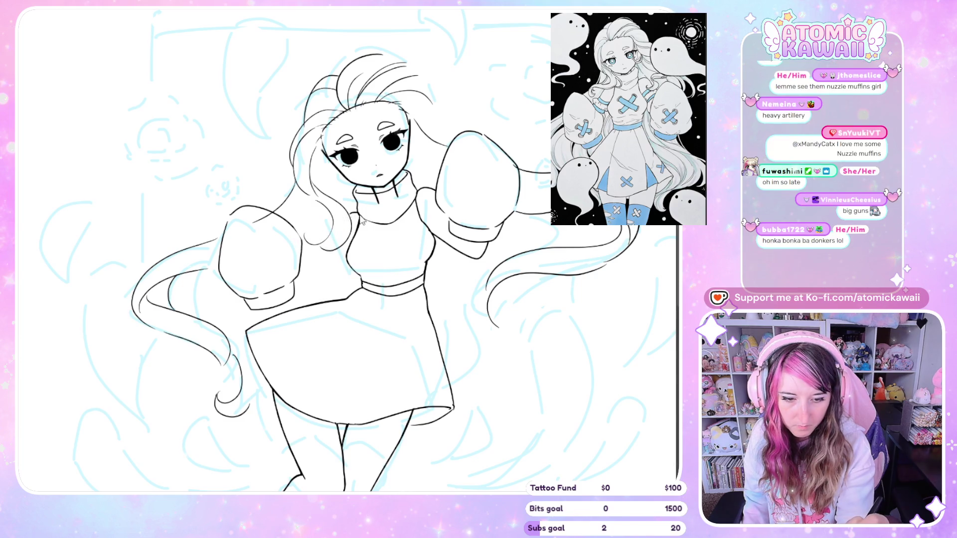
pyautogui.moveTo(348, 218); pyautogui.dragTo(327, 258)
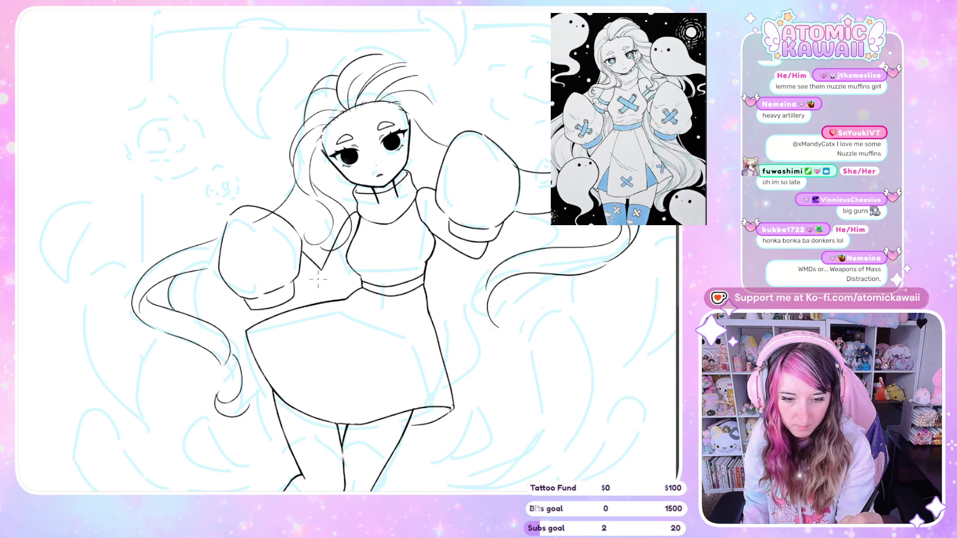
pyautogui.hotkey('ctrl', 'z')
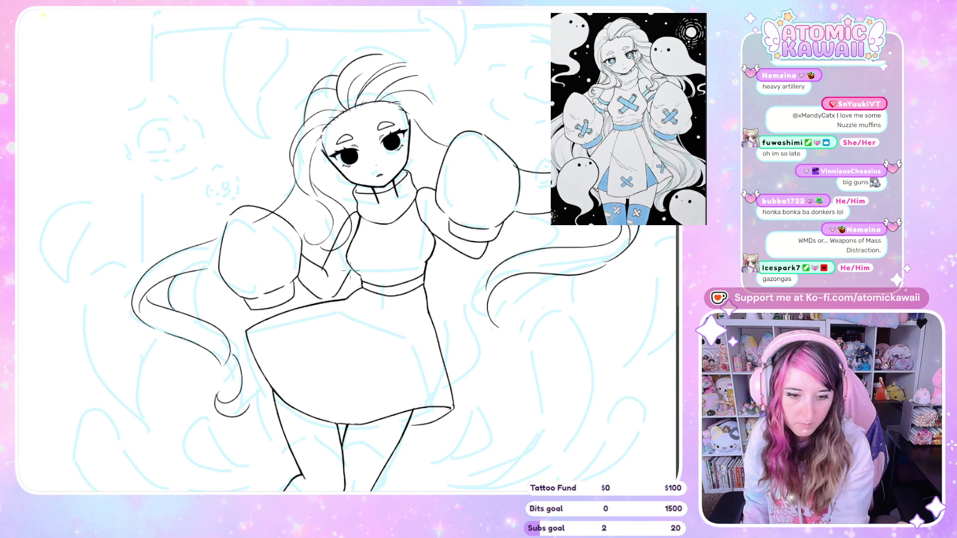
pyautogui.press('m')
pyautogui.press('m')
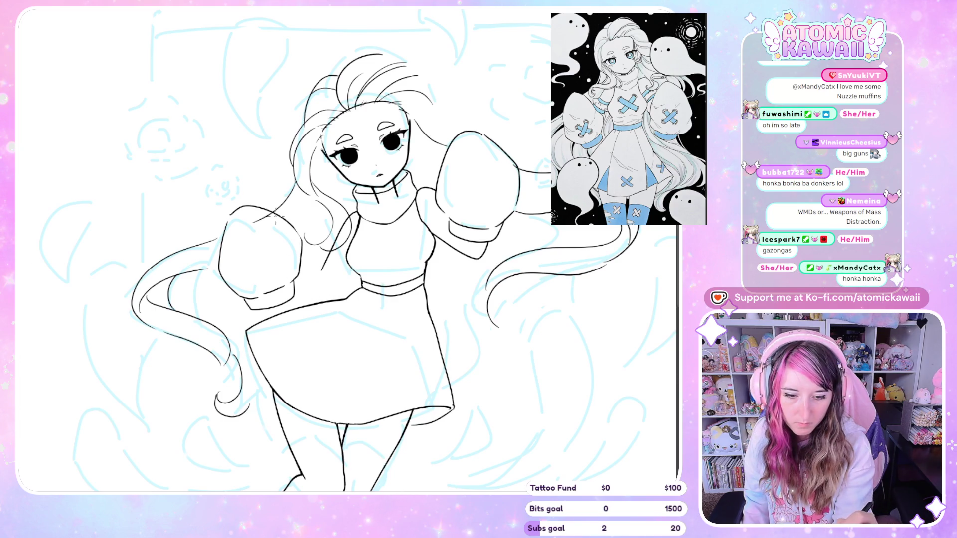
pyautogui.moveTo(262, 234)
pyautogui.mouseDown()
pyautogui.moveTo(295, 251)
pyautogui.moveTo(350, 211)
pyautogui.mouseUp()
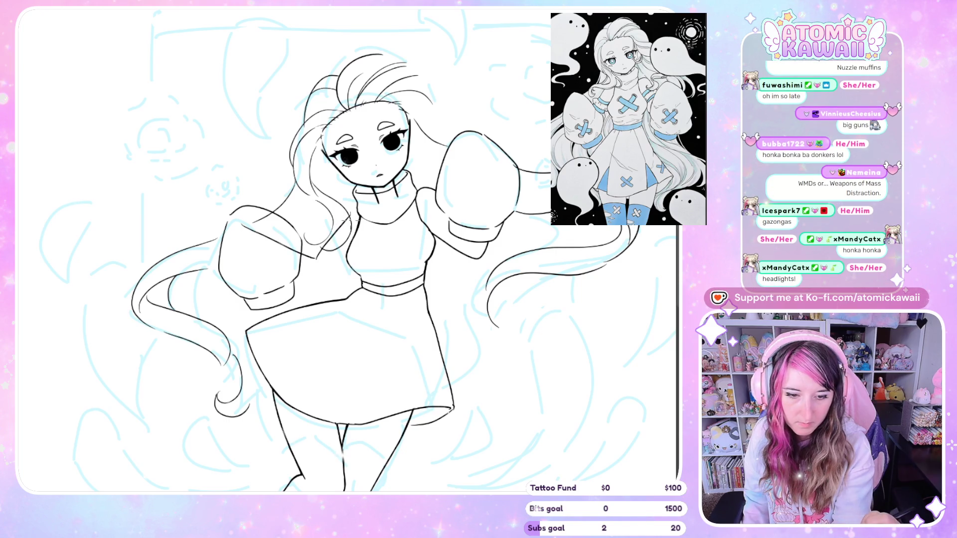
pyautogui.hotkey('ctrl', 'z')
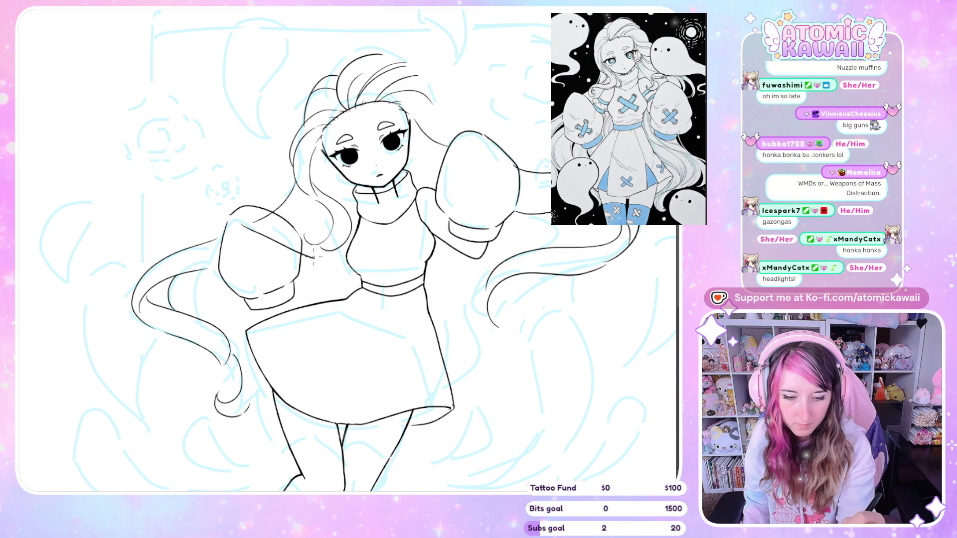
pyautogui.hotkey('ctrl', 'z')
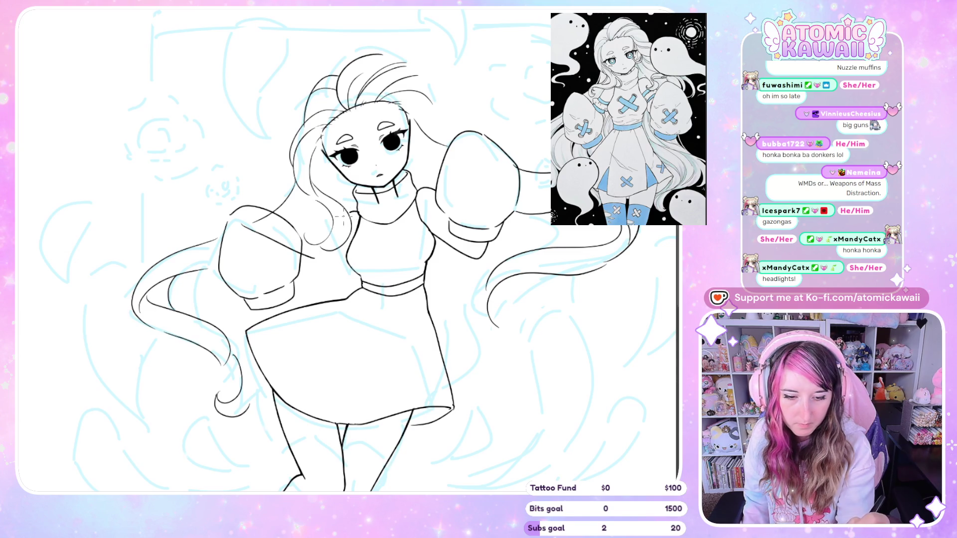
pyautogui.press('h')
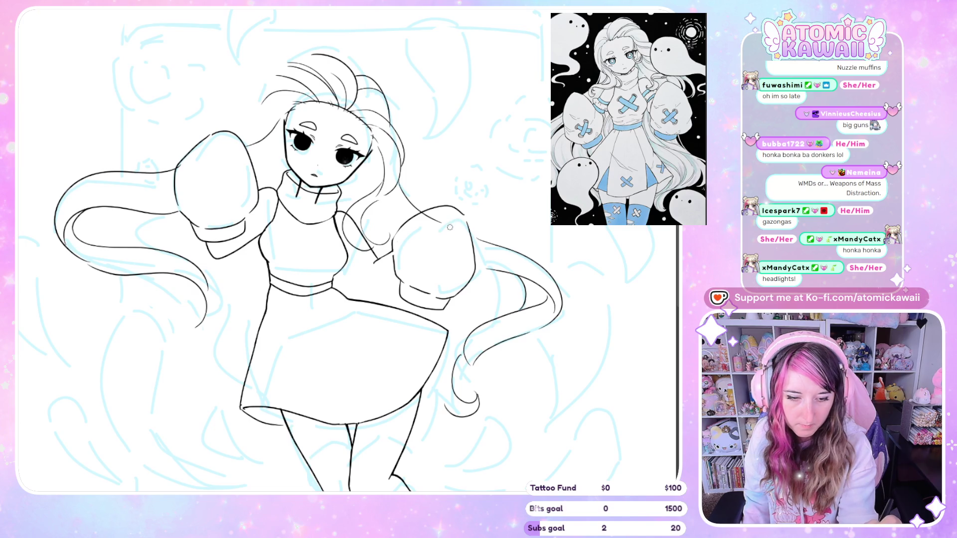
pyautogui.press('m')
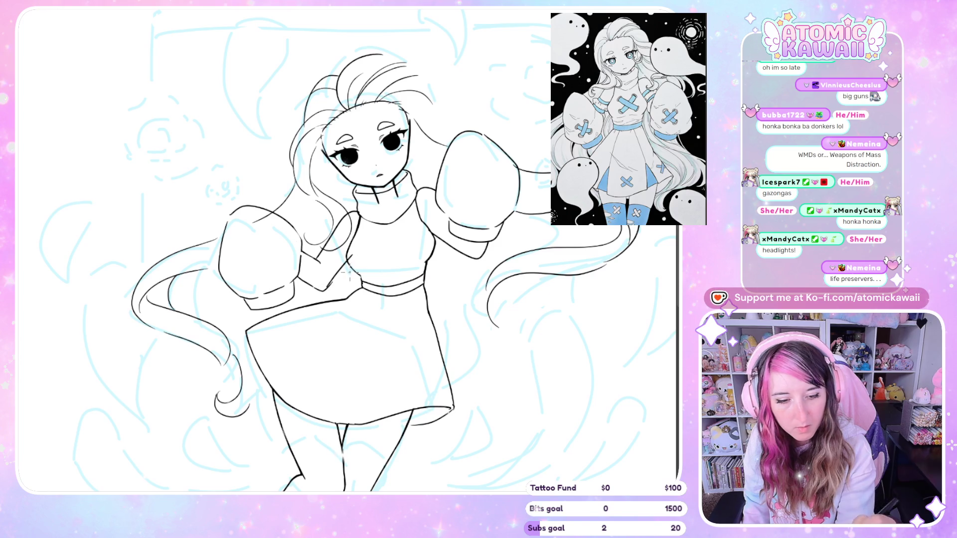
pyautogui.press('m')
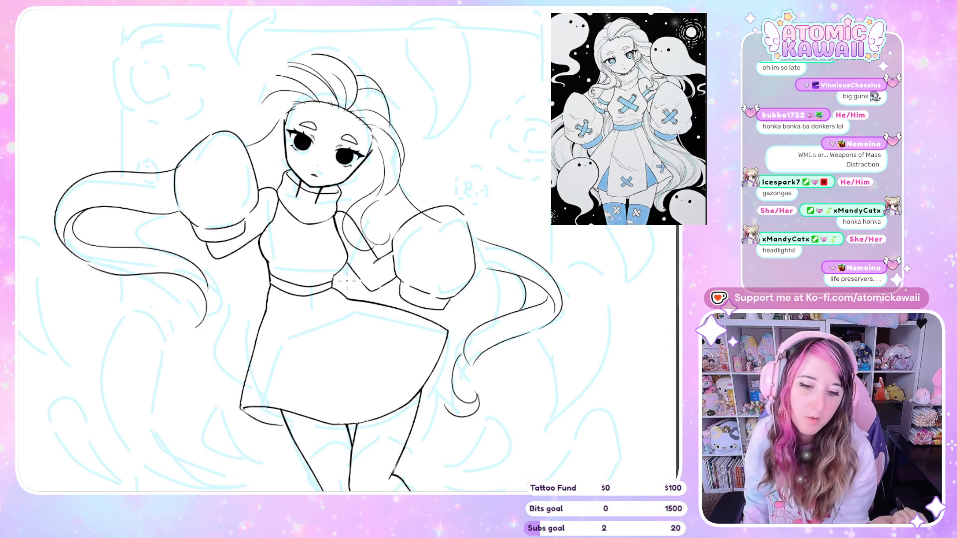
pyautogui.press('m')
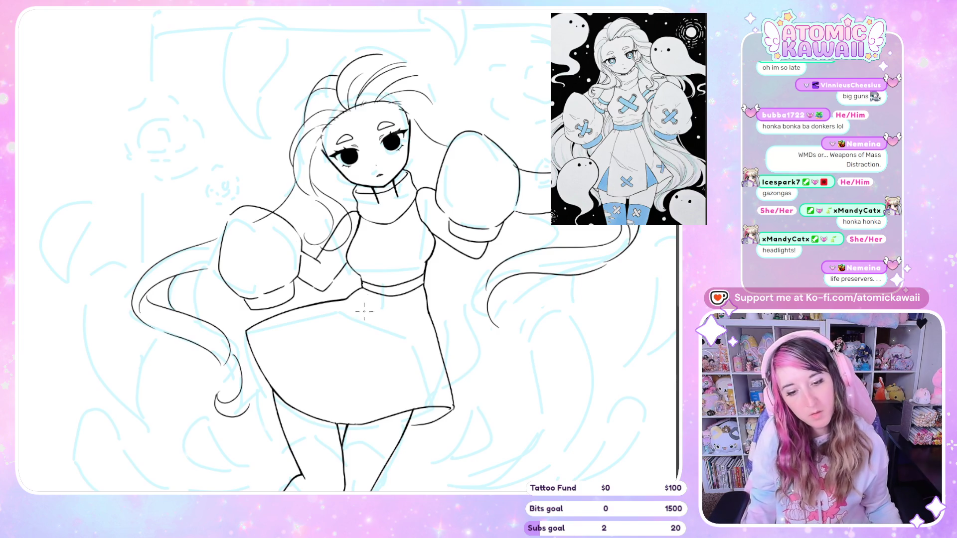
pyautogui.scroll(5, 304, 249)
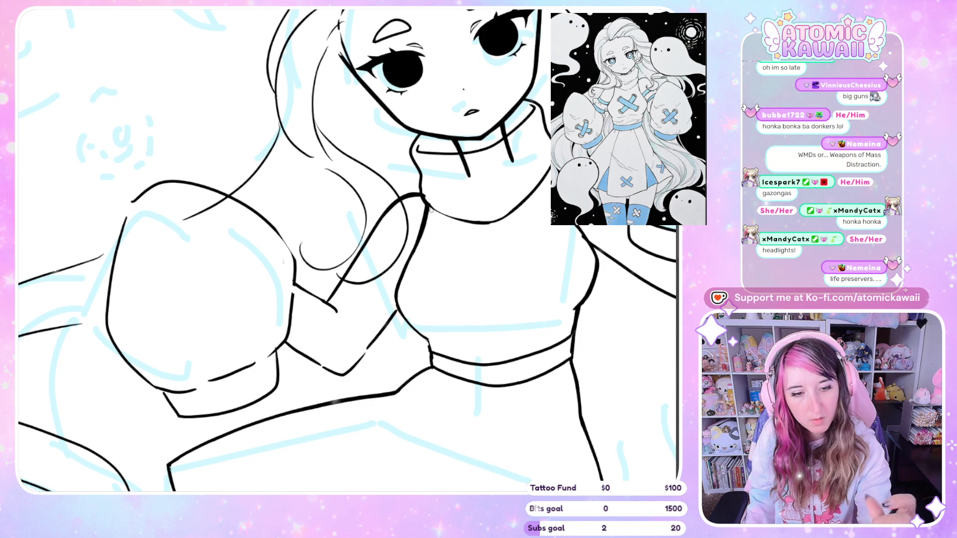
# On the mirrored canvas, draw a stroke extending the arm line into the puffy sleeve's outline.
pyautogui.press('m')
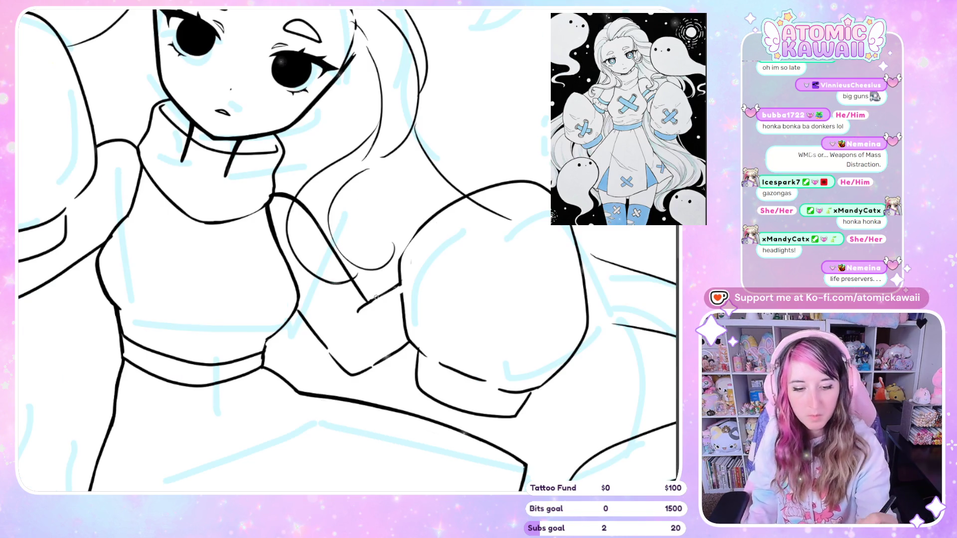
pyautogui.moveTo(369, 301); pyautogui.dragTo(396, 277)
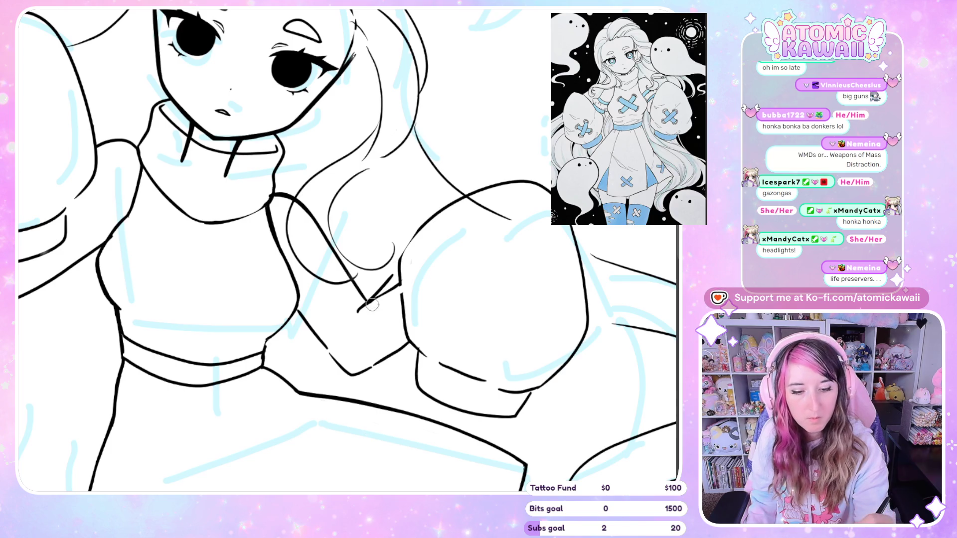
pyautogui.press('m')
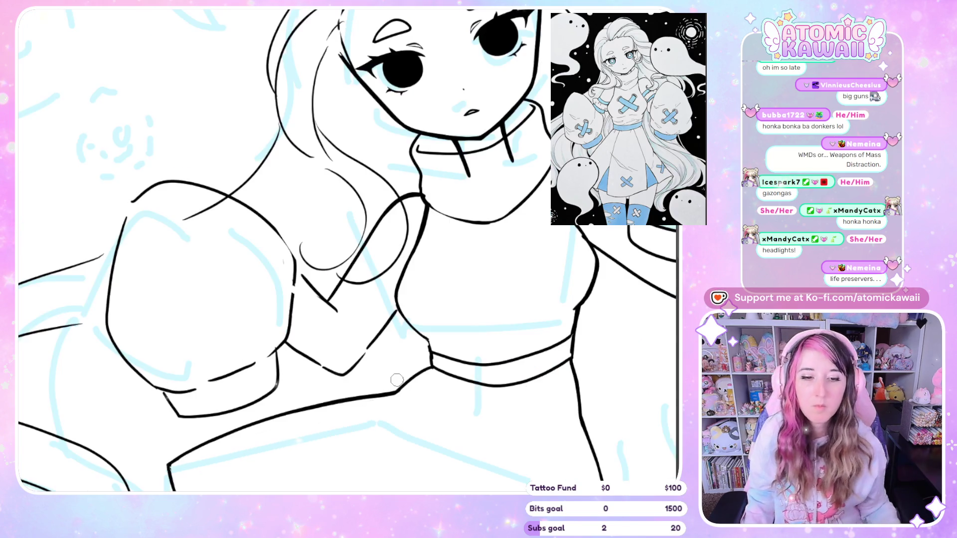
pyautogui.scroll(-2, 416, 434)
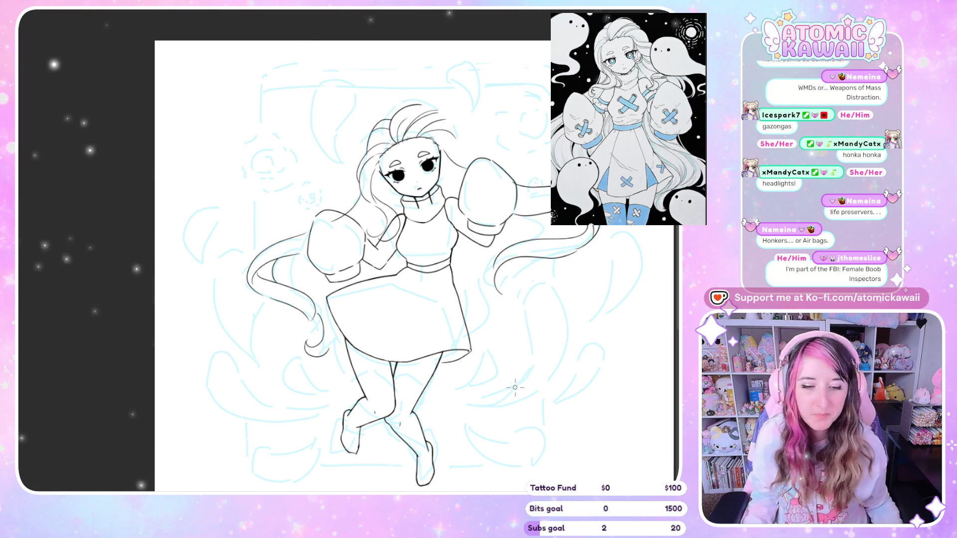
# Erase the excess wrist band line where the arm meets the puffy glove, checking it mirrored.
pyautogui.scroll(5, 383, 302)
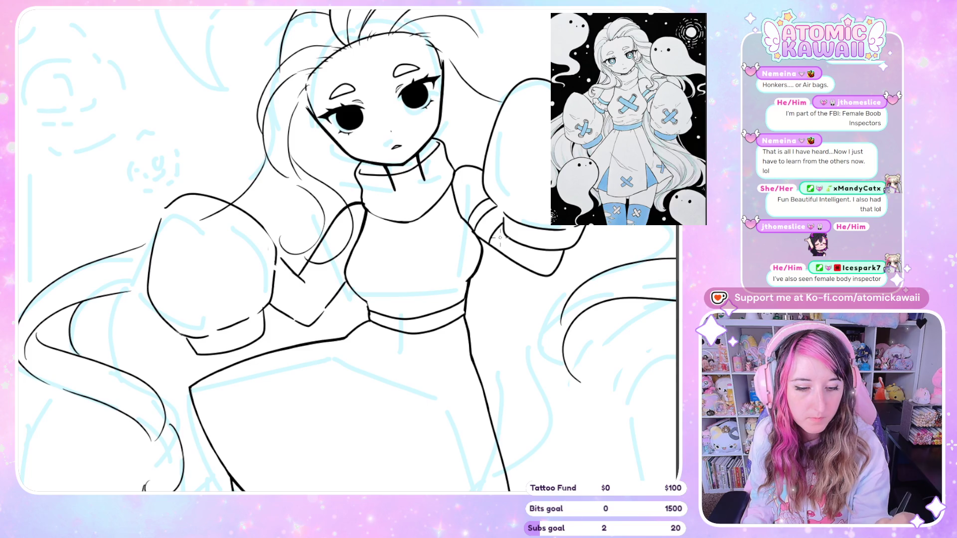
pyautogui.press('h')
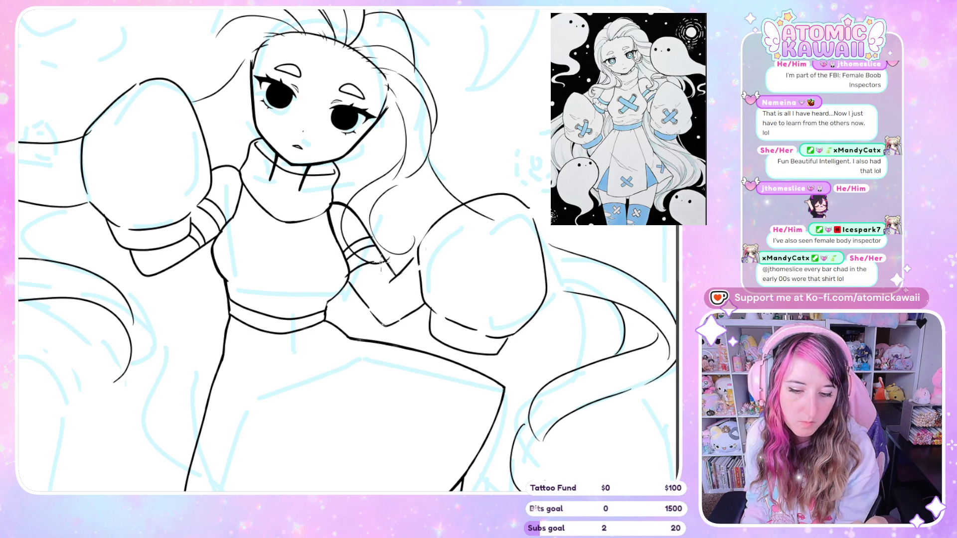
pyautogui.moveTo(370, 270); pyautogui.dragTo(357, 254)
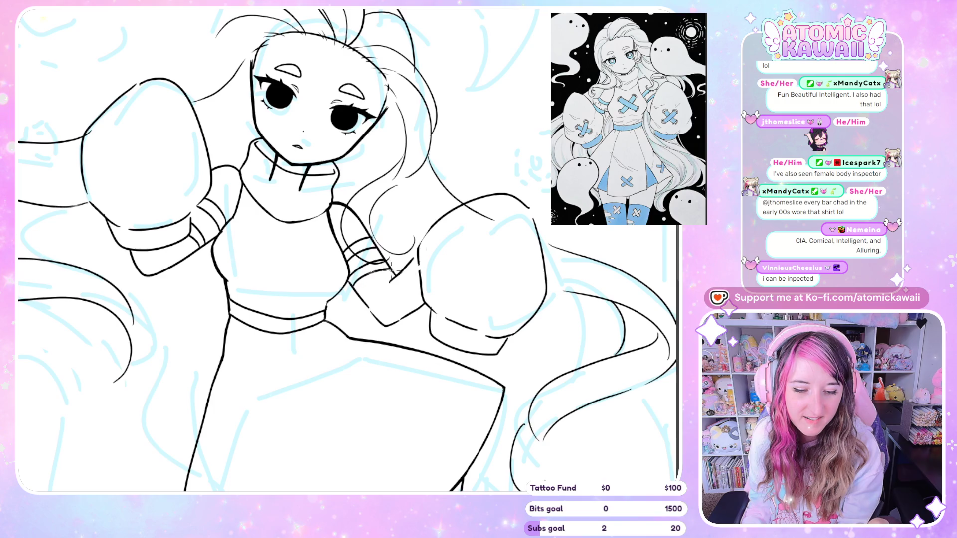
pyautogui.press('h')
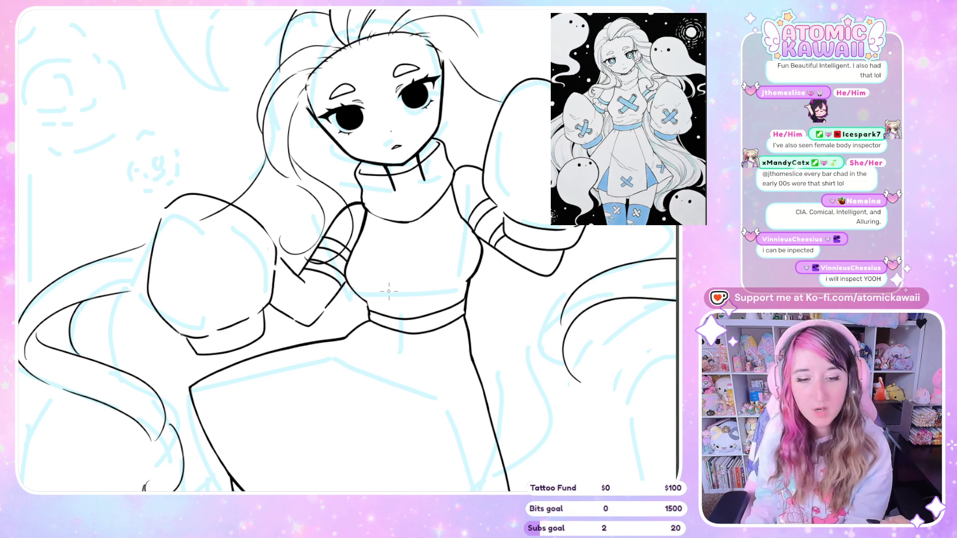
pyautogui.press('h')
pyautogui.press('h')
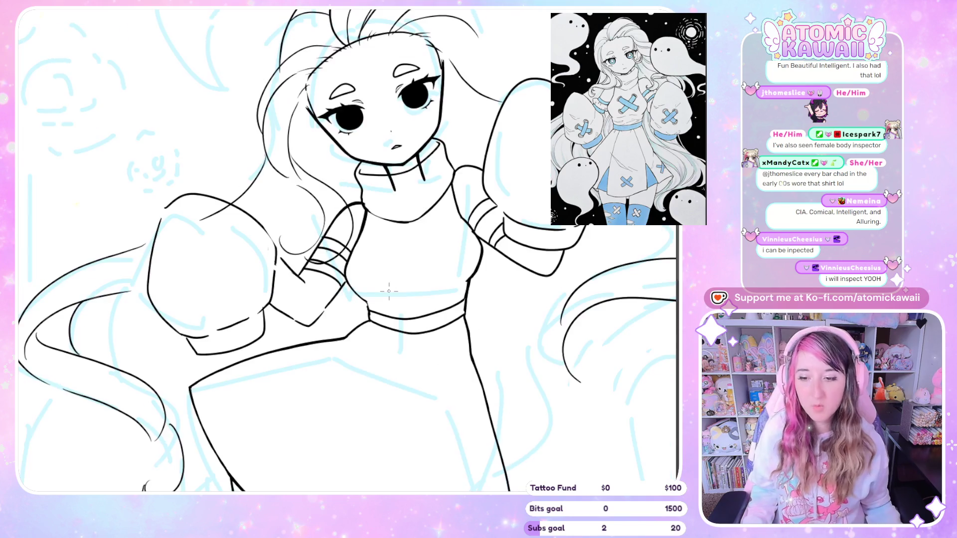
pyautogui.scroll(-5, 381, 286)
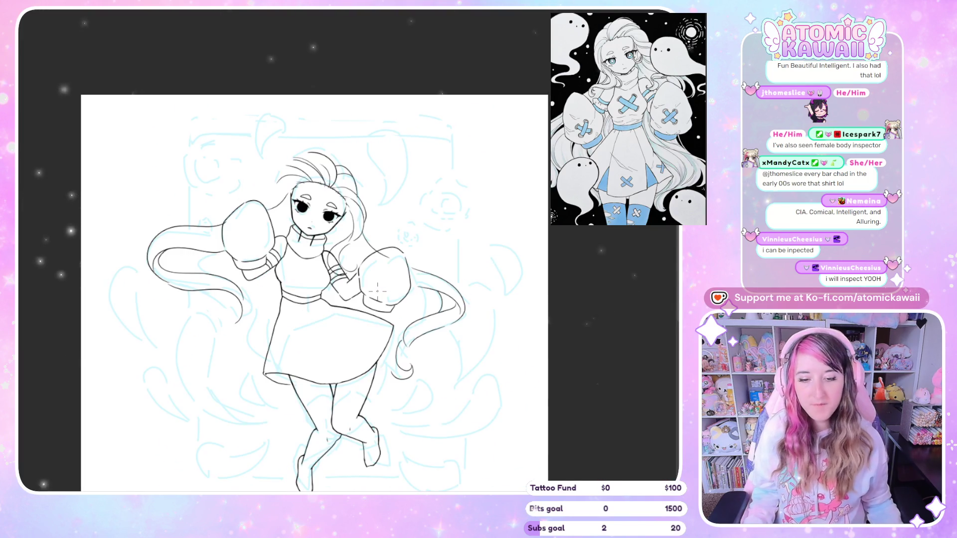